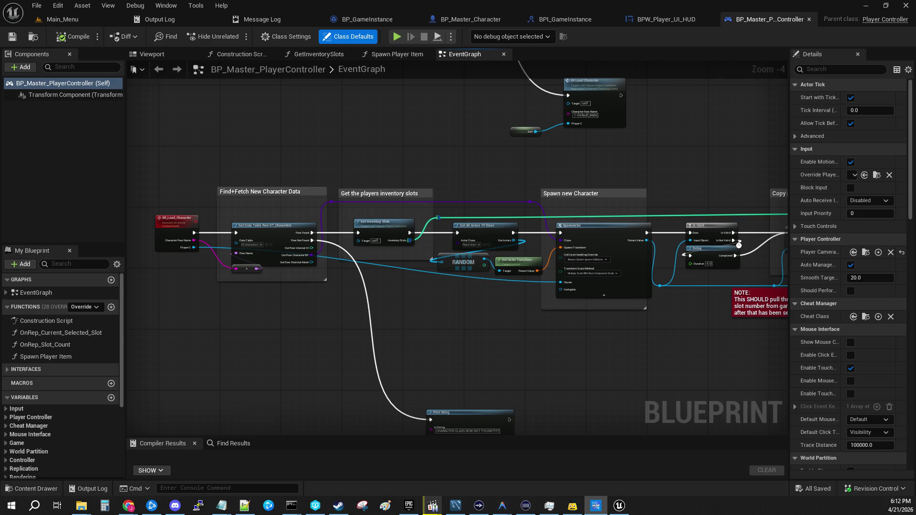
- Start a play-in-editor session from the Main_Menu level and host a game
click(52, 18)
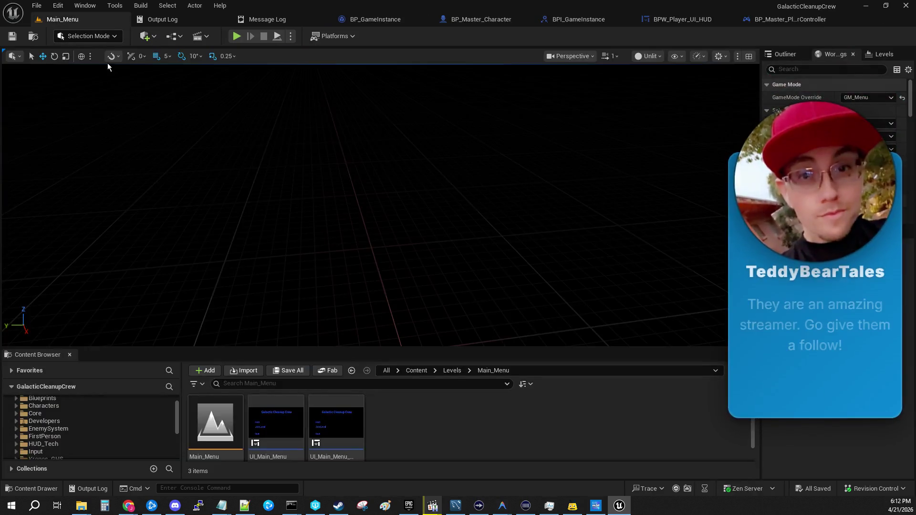
click(232, 37)
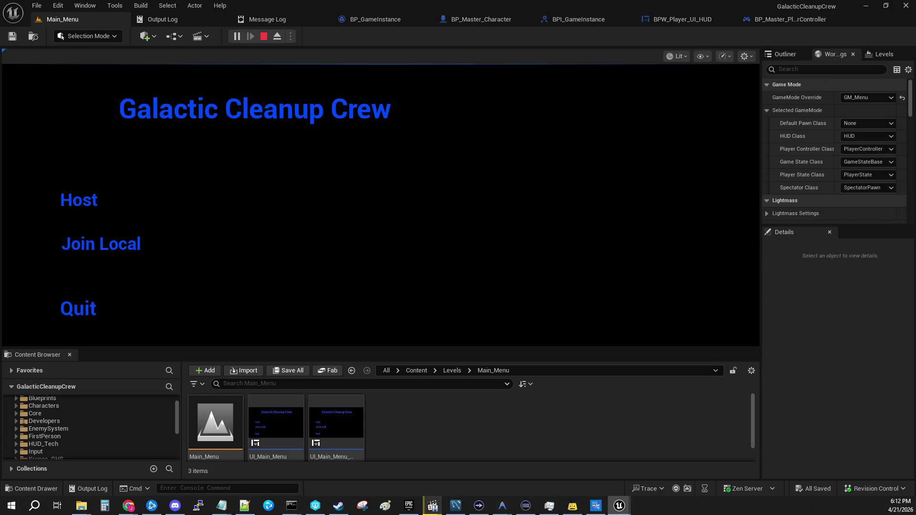
click(81, 200)
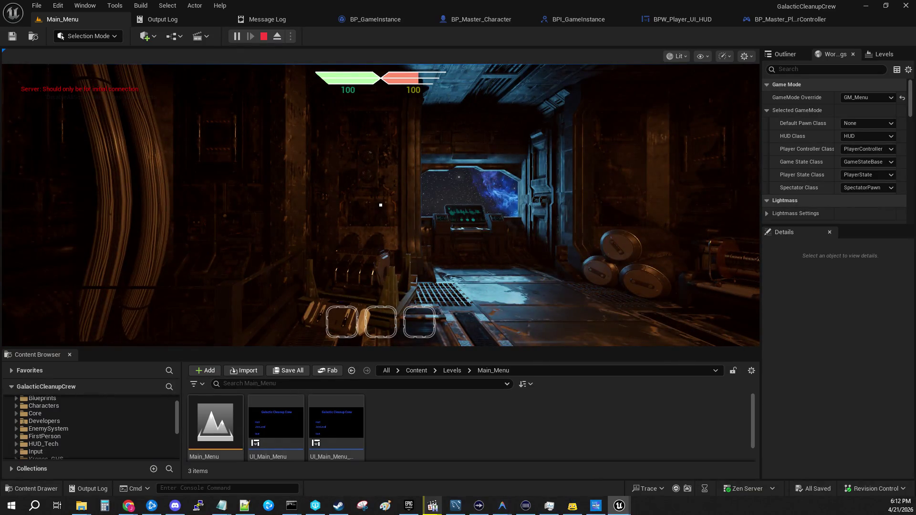
- Pick up an item into the first slot and the rifle into slot 3, then close the GPU crash error
right_click(603, 388)
click(477, 287)
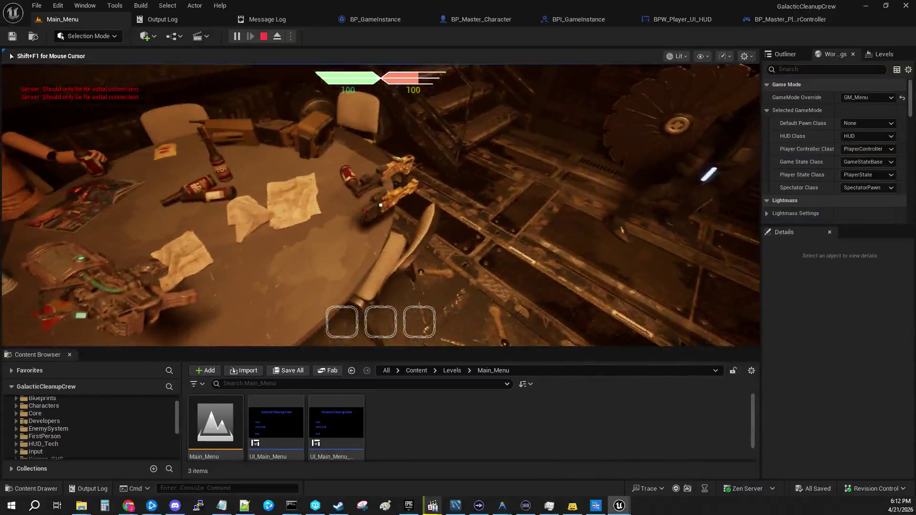
key(e)
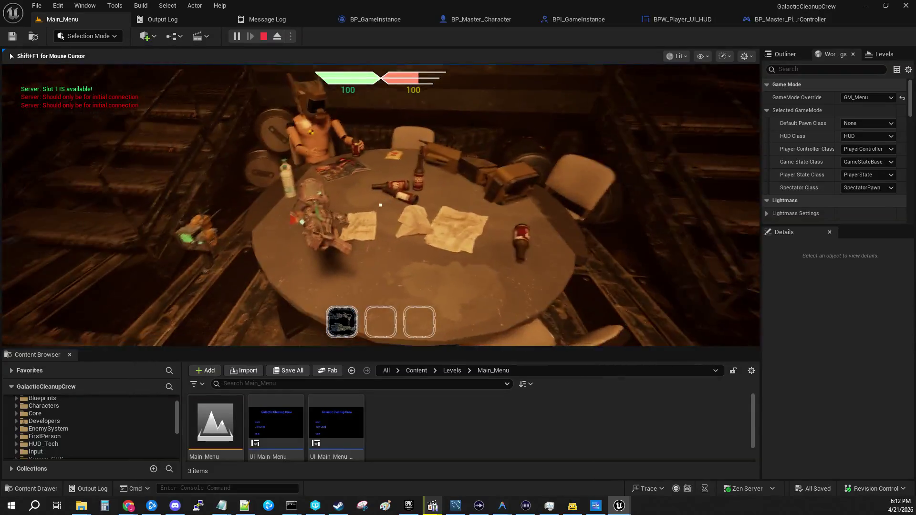
key(e)
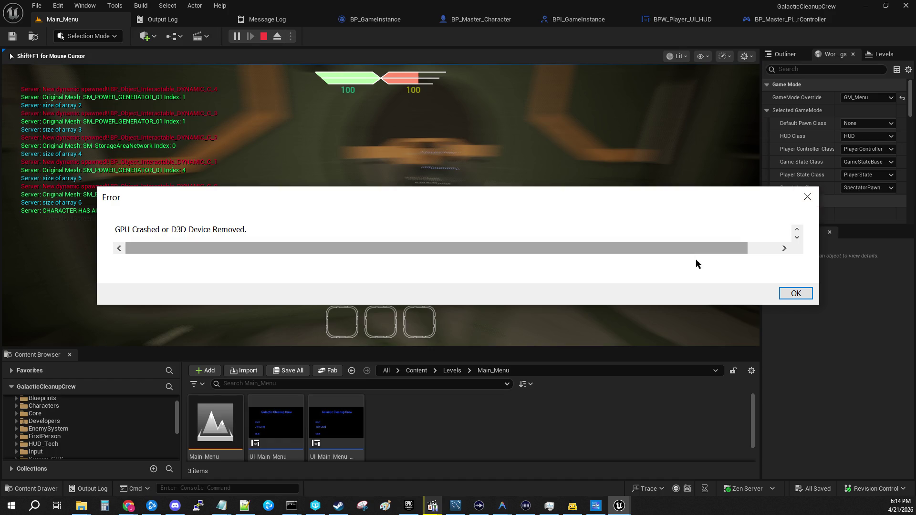
click(805, 293)
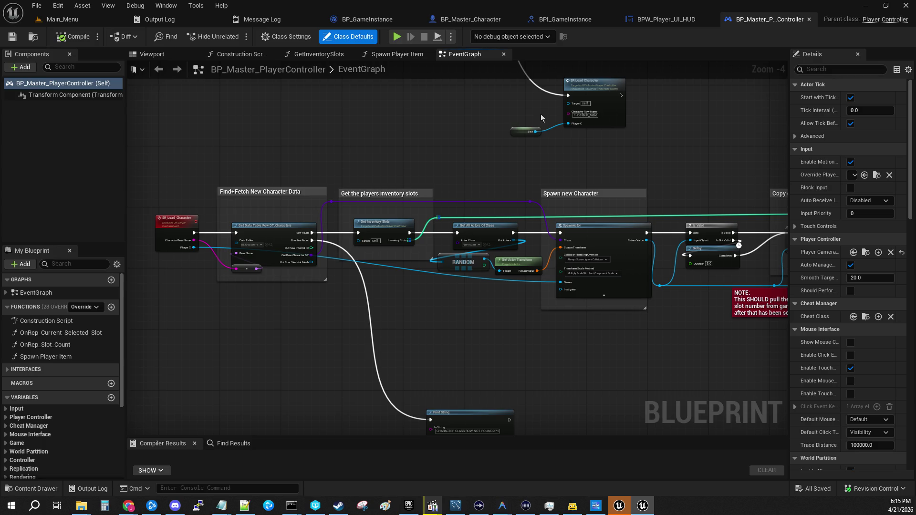
- Pan the player controller's EventGraph until the Add Mapping Context nodes are visible
mouse_move(260, 138)
mouse_down()
mouse_move(529, 324)
mouse_move(497, 203)
mouse_up()
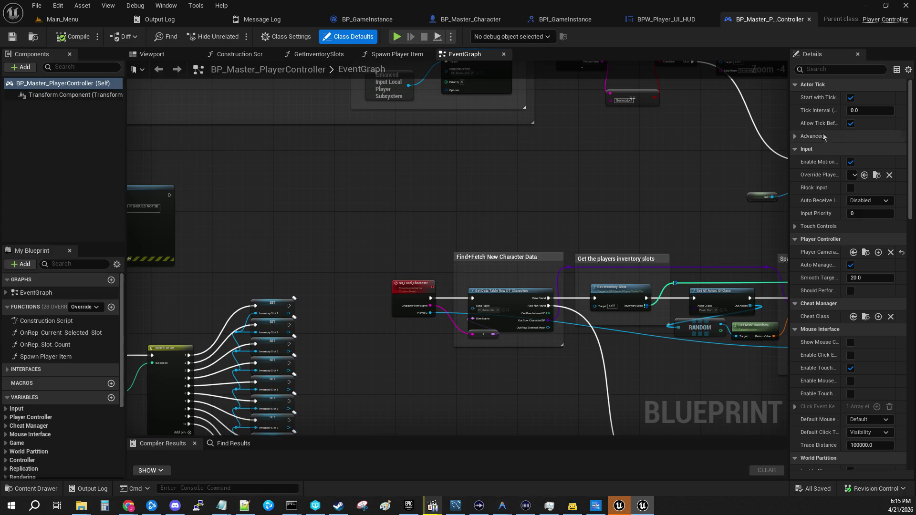
drag(350, 161, 375, 155)
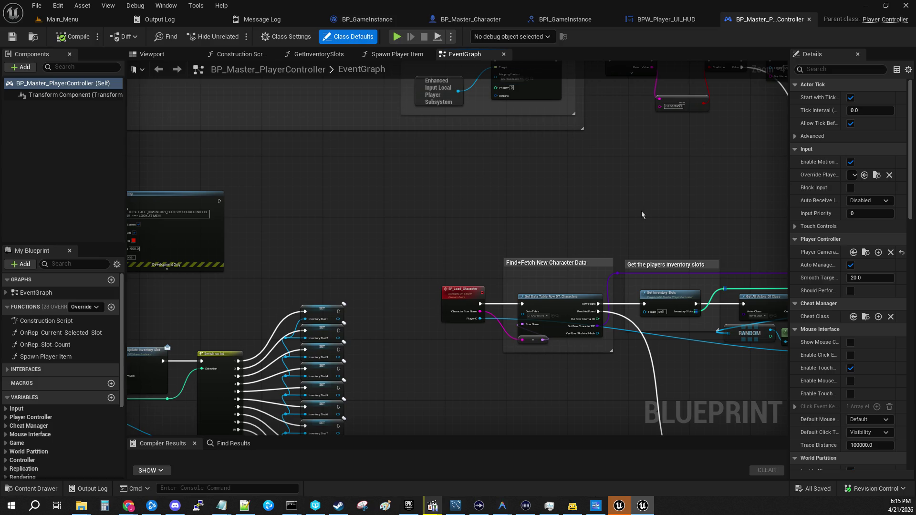
drag(370, 190, 415, 230)
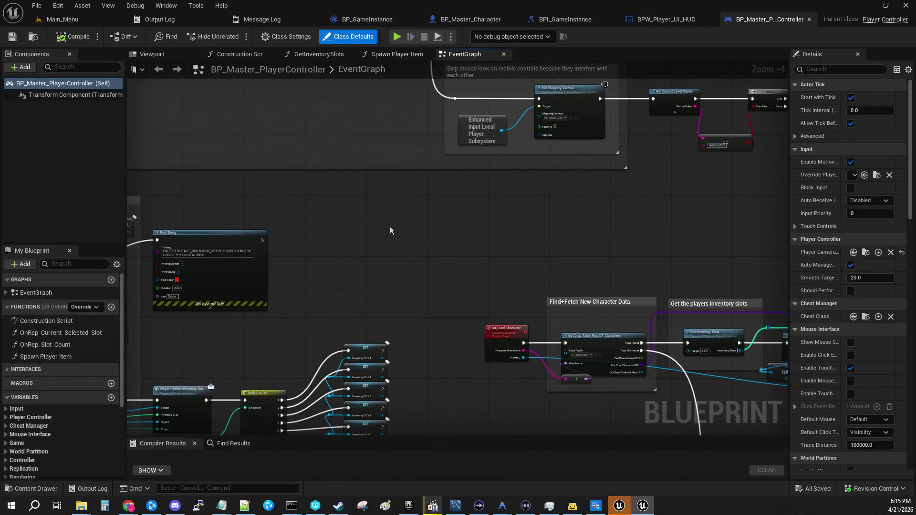
- Host a new play session from Main_Menu and pick up an item into the first slot
click(99, 19)
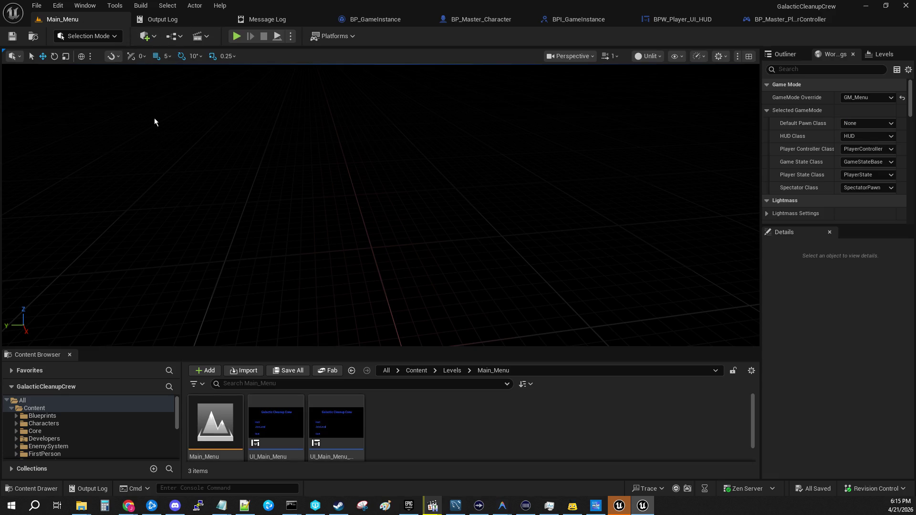
click(236, 36)
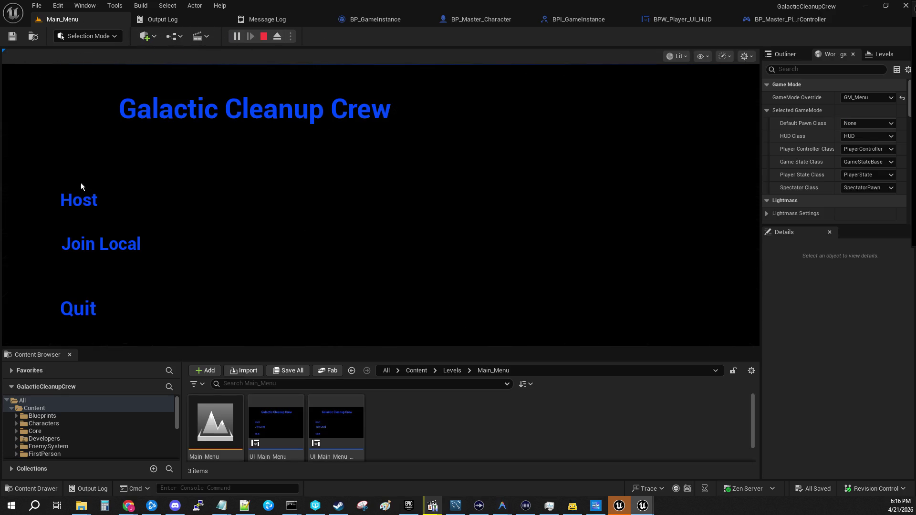
click(64, 201)
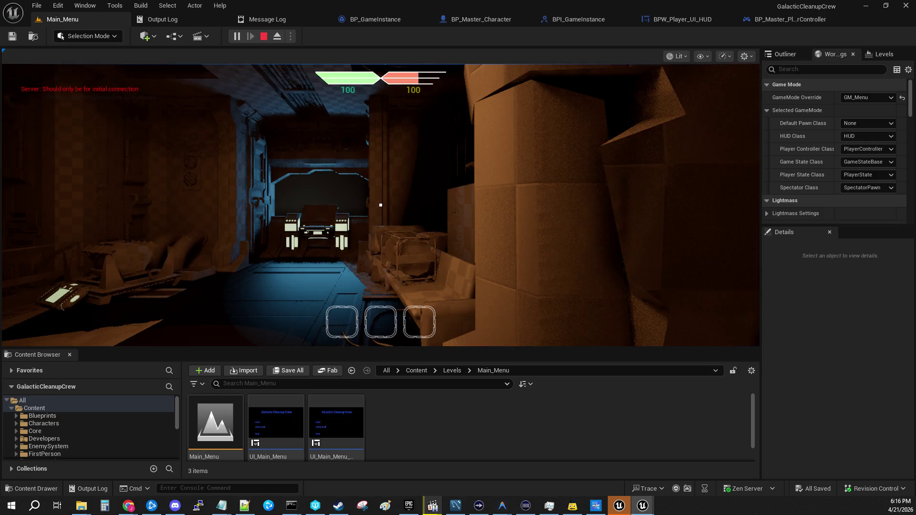
click(381, 205)
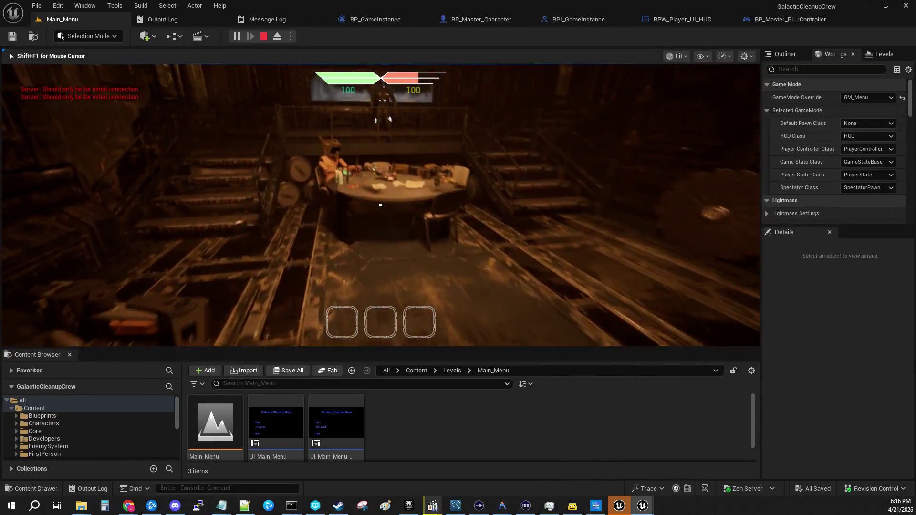
key(e)
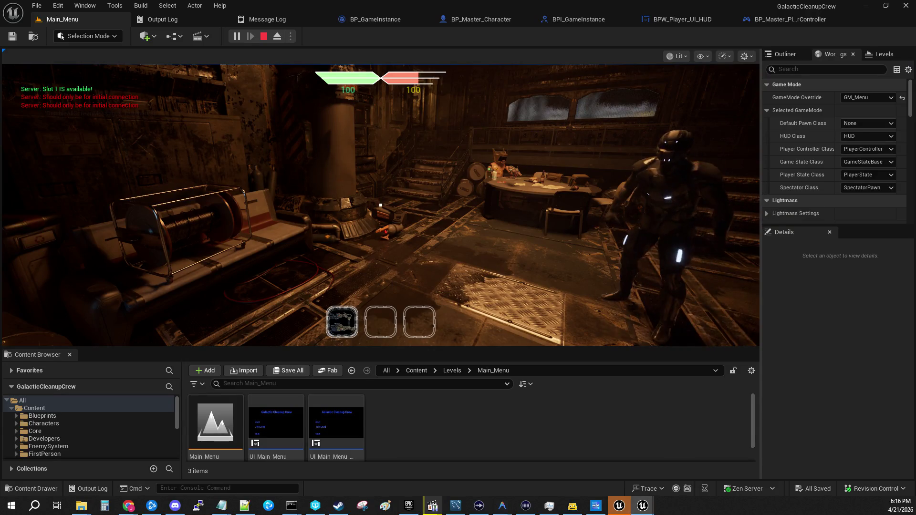
click(381, 205)
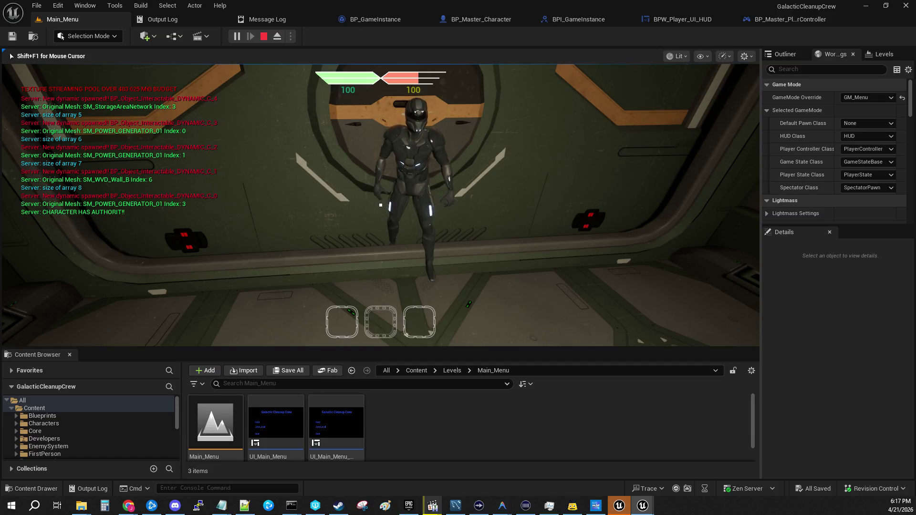
- Equip the slot-1 pistol, switch to slot 3, pick up and drop a weapon, then stop PIE
key(1)
key(w)
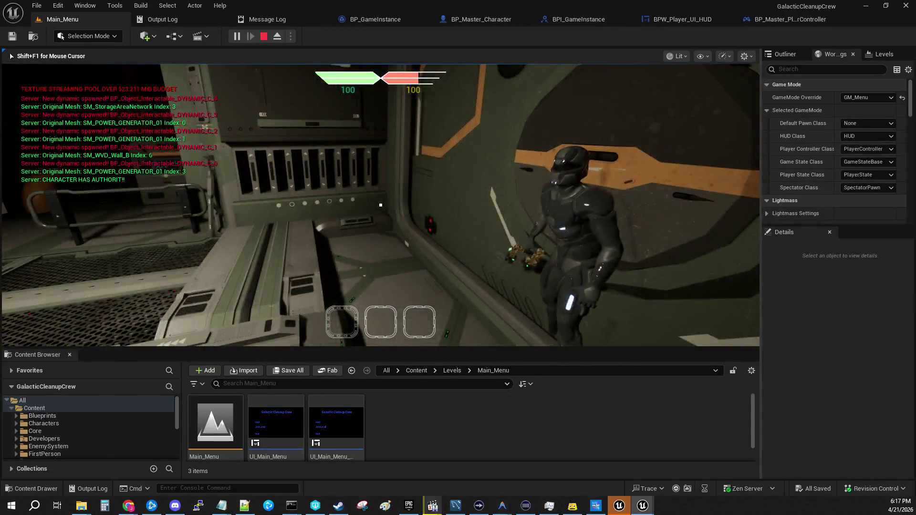
key(3)
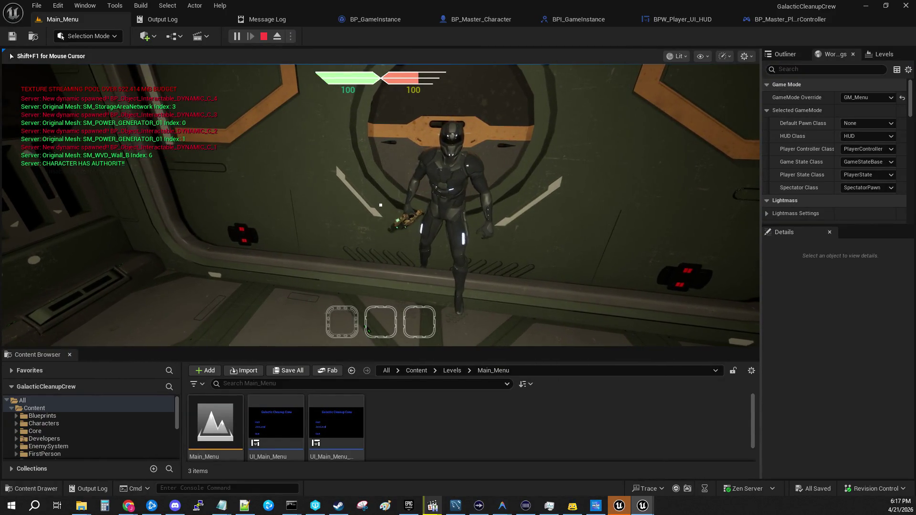
key(3)
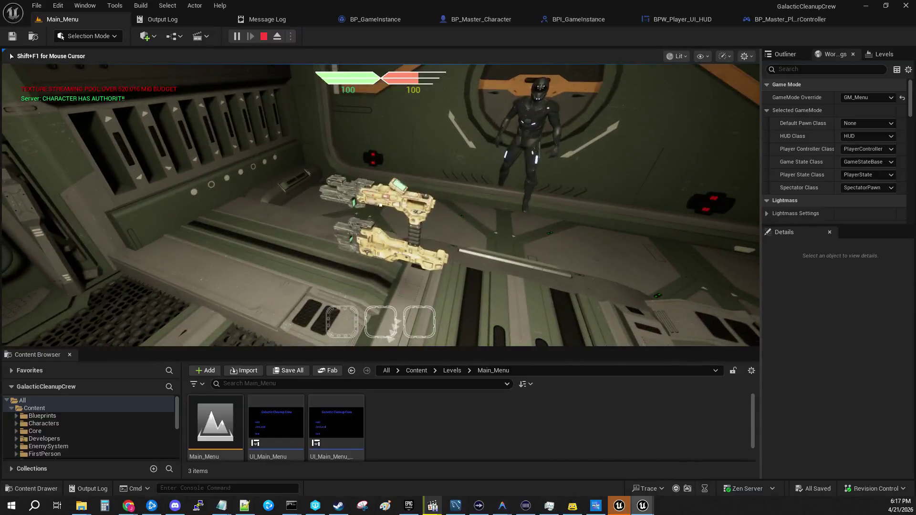
key(e)
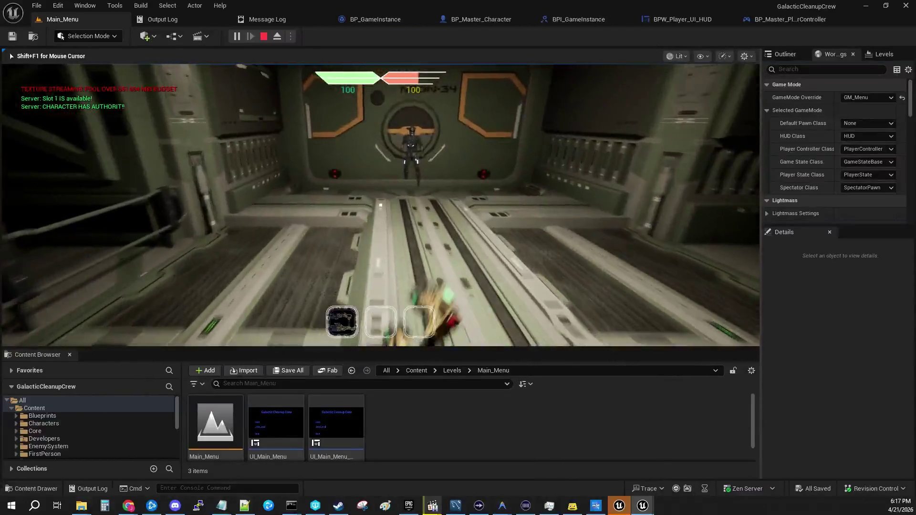
key(g)
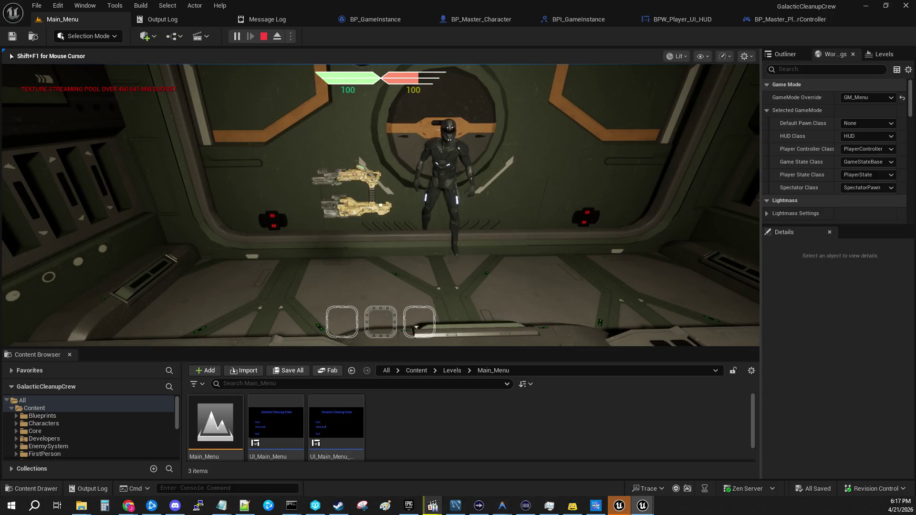
key(Escape)
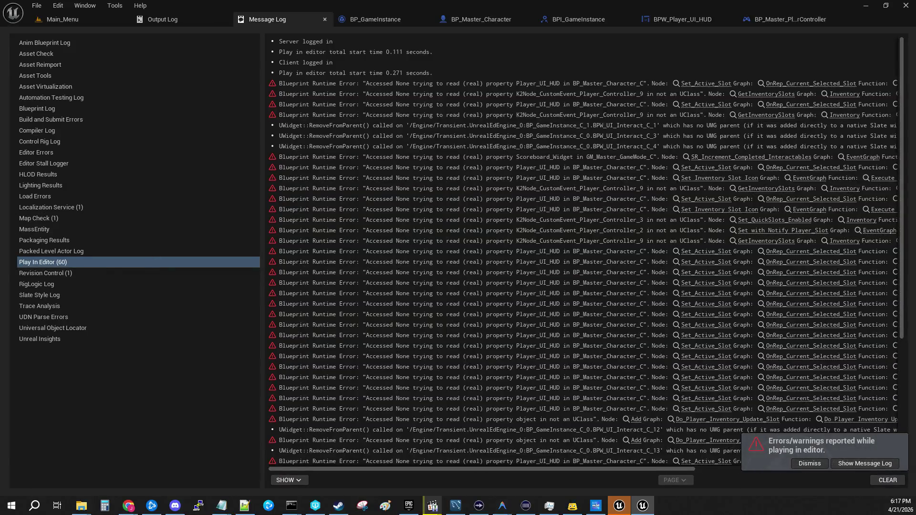
- Return to the Main_Menu level and dismiss the errors-while-playing notification
click(52, 22)
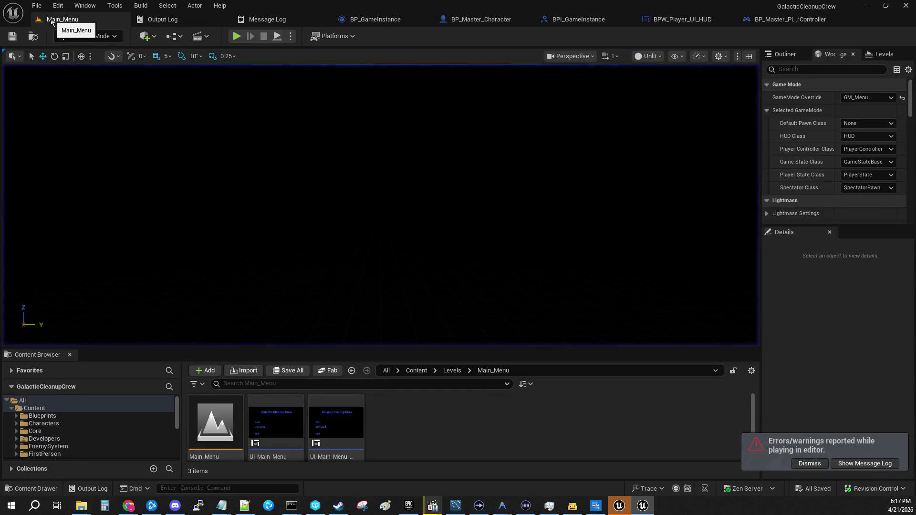
click(801, 463)
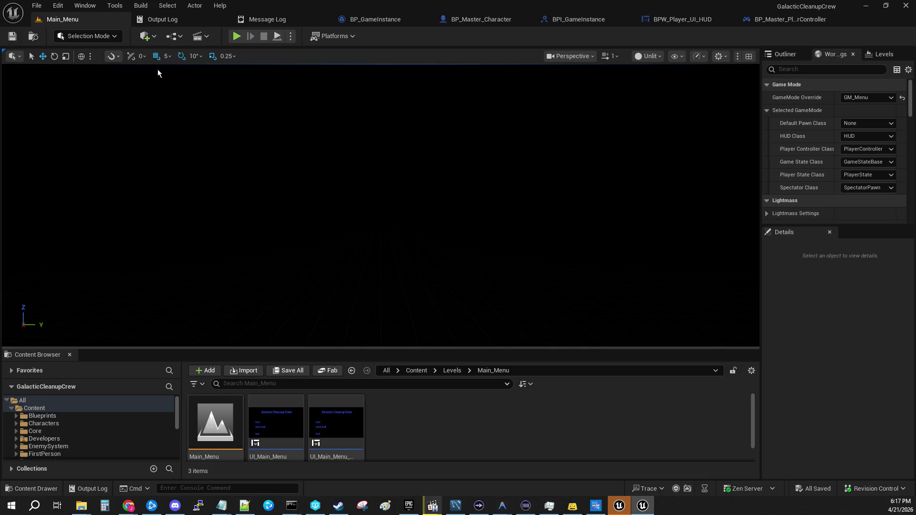
- Inspect BP_Master_Character's Inventory graph BeginPlay nodes, then return to its EventGraph
click(478, 22)
scroll(278, 338, down, 6)
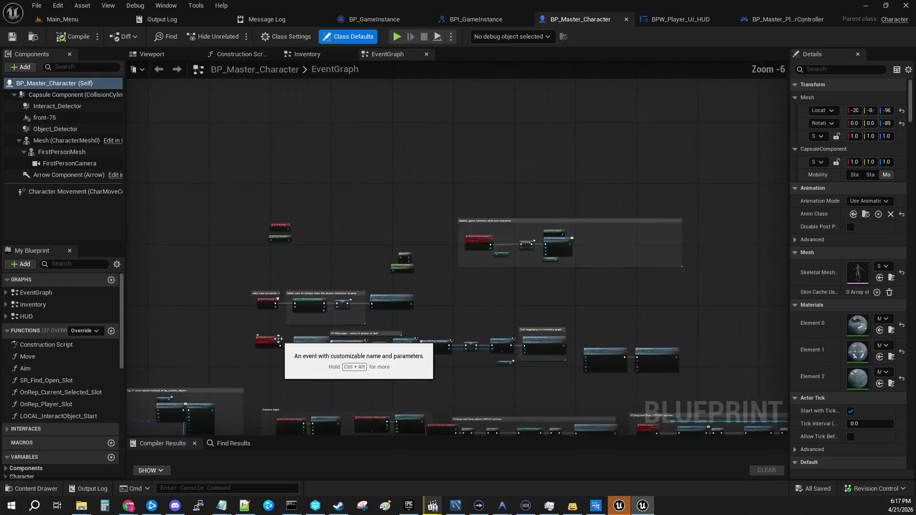
scroll(336, 150, up, 2)
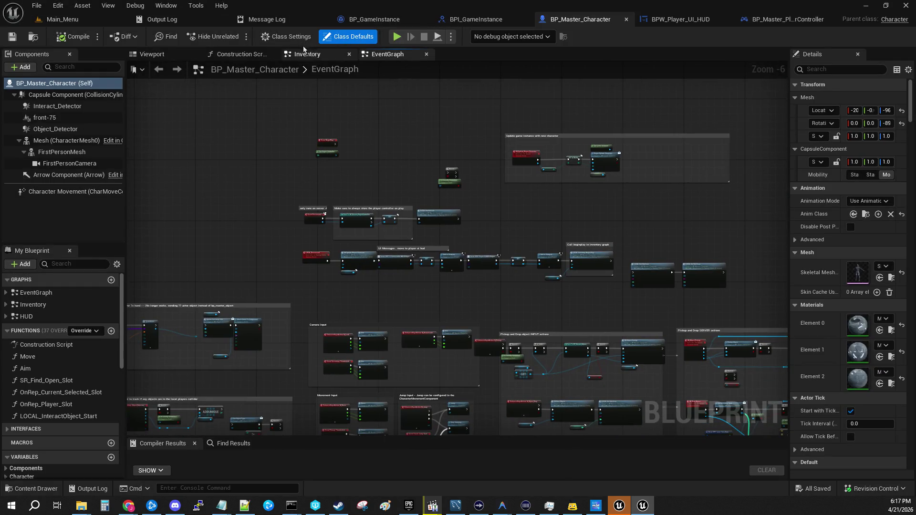
click(307, 54)
scroll(413, 257, down, 1)
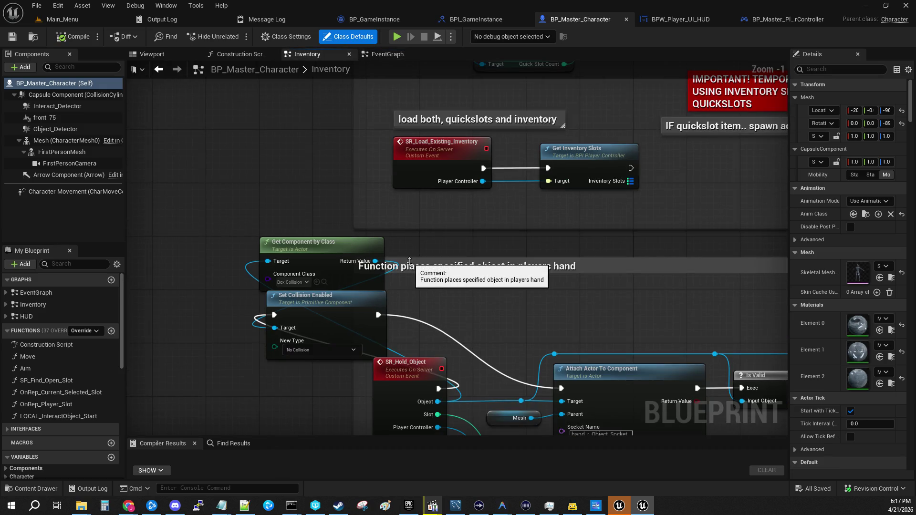
scroll(377, 355, down, 1)
mouse_move(377, 355)
mouse_down()
mouse_move(376, 44)
mouse_move(367, 62)
mouse_move(396, 30)
mouse_up()
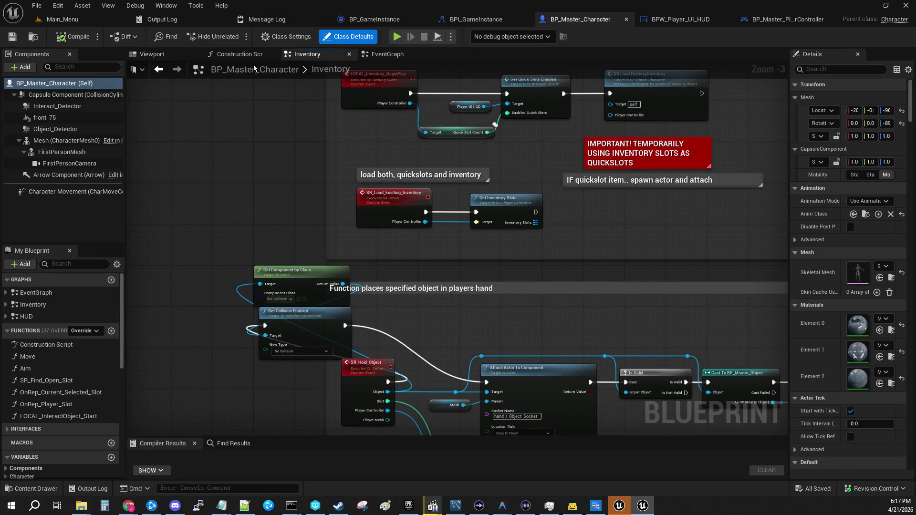
click(387, 55)
drag(228, 263, 340, 170)
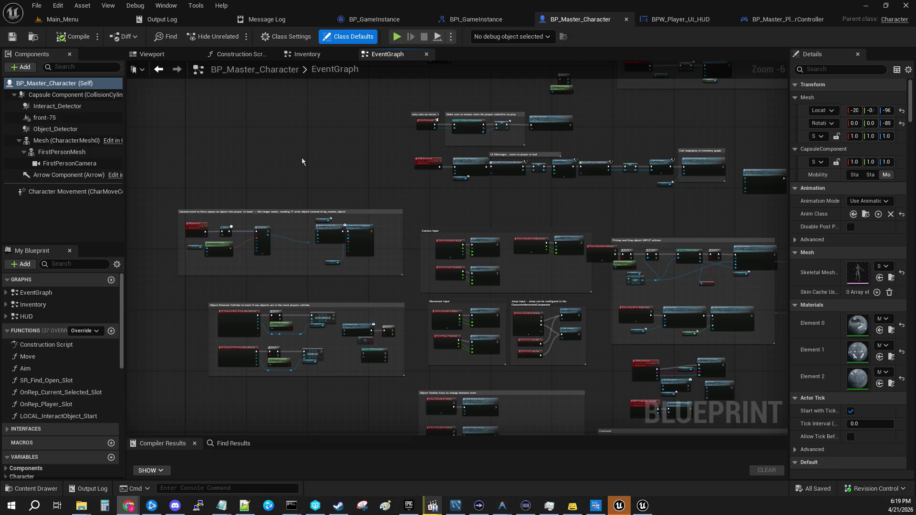
- Pan BP_Master_Character's EventGraph over to the Pickup and Drop input and server action blocks
drag(607, 160, 576, 201)
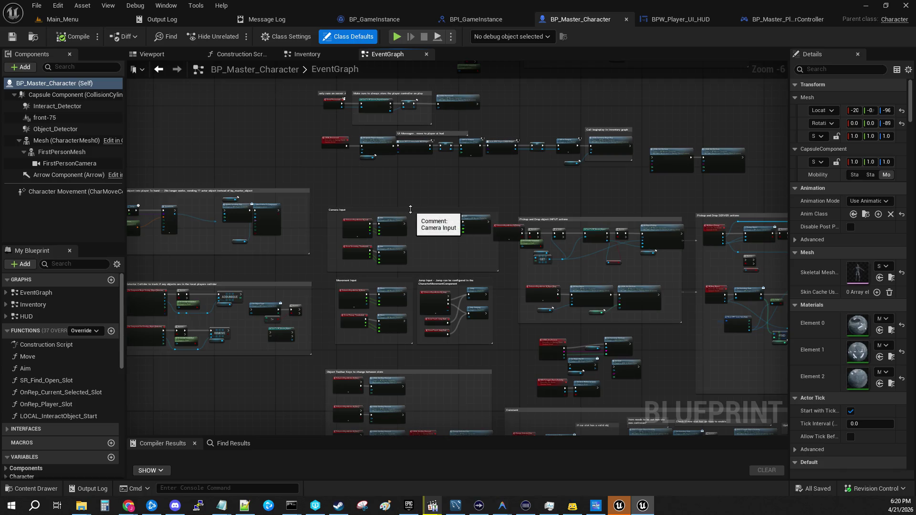
drag(537, 186, 317, 197)
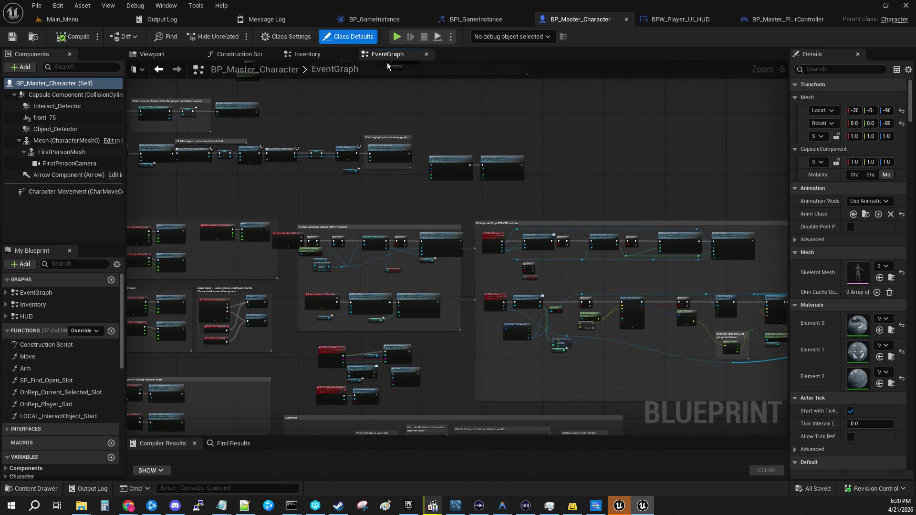
click(369, 20)
- In BP_Master_Character's Inventory graph, center the BeginPlay setup and select the SR_Load_Existing_Inventory event
click(588, 20)
click(306, 54)
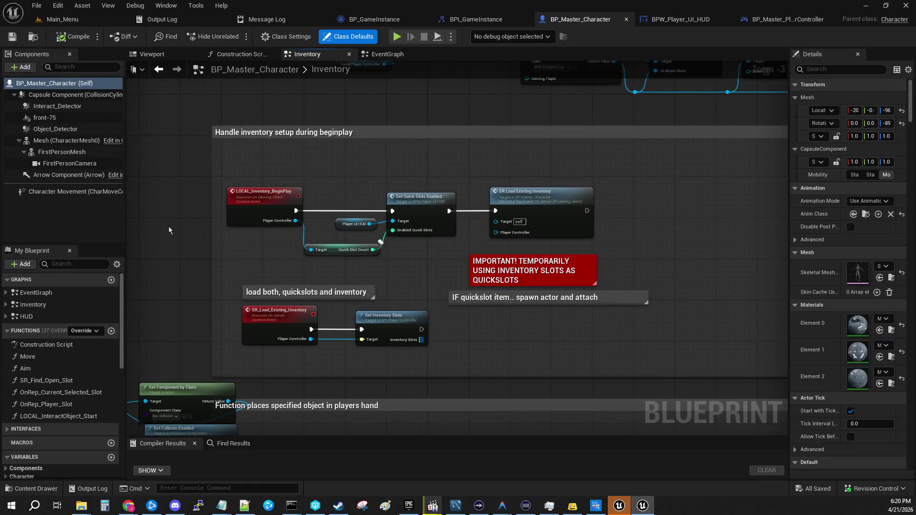
drag(170, 224, 270, 185)
click(349, 290)
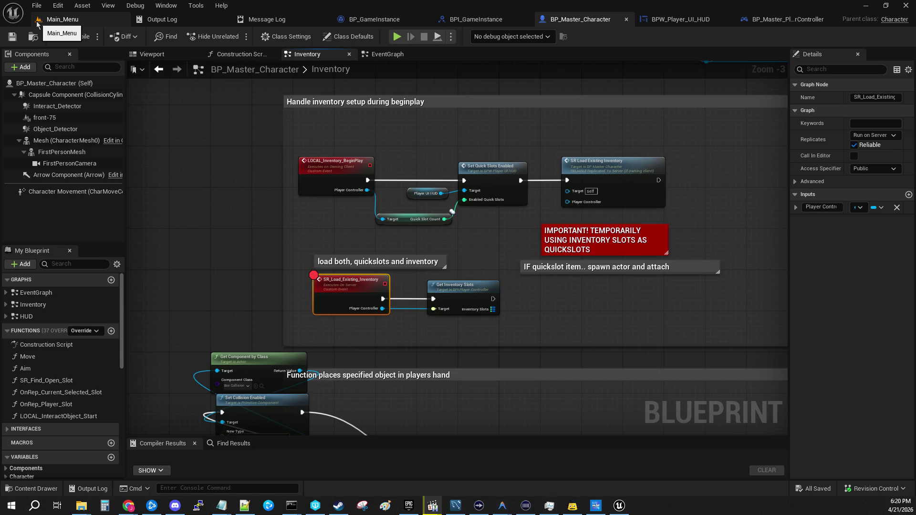
key(F2)
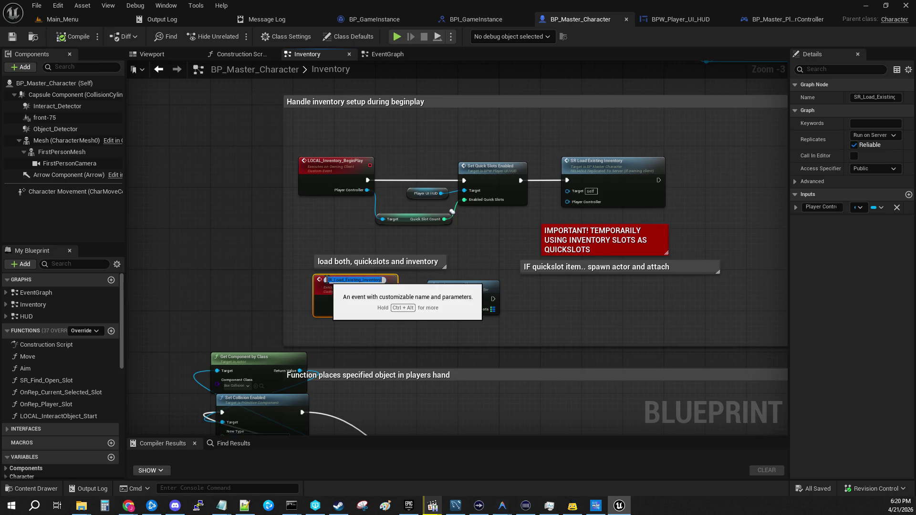
click(77, 20)
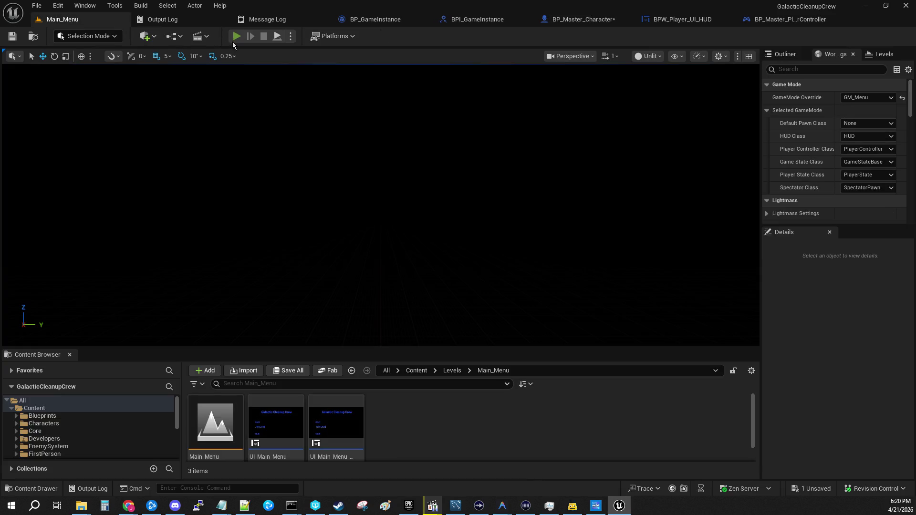
- Host a play session, walk through the level toward the cockpit window, then stop the stuck session
click(236, 37)
click(87, 199)
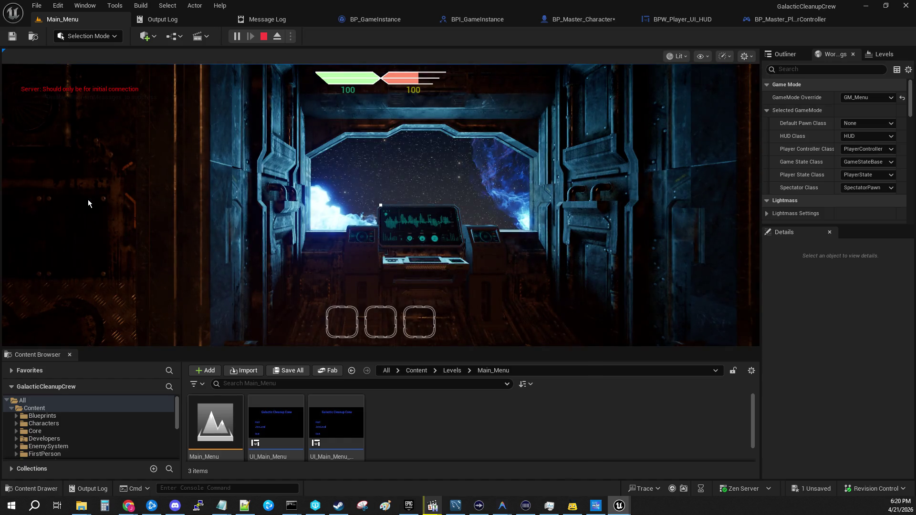
key(w)
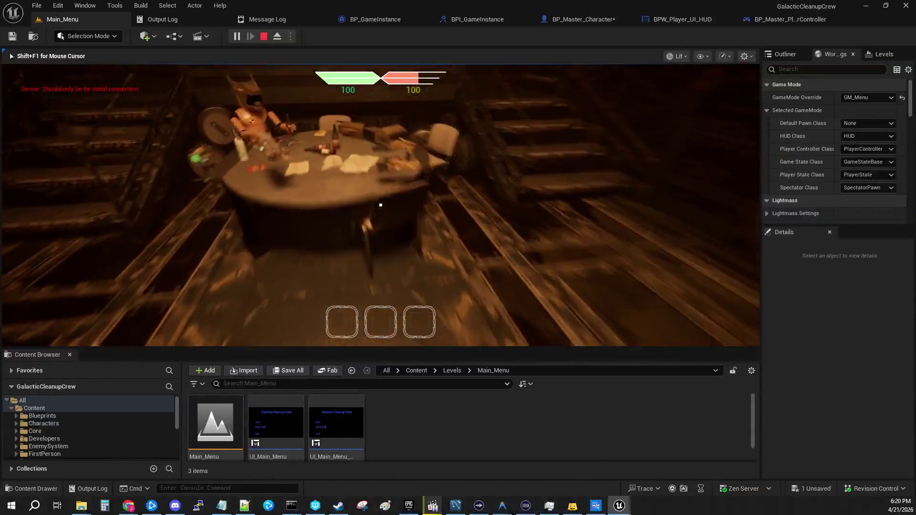
key(w)
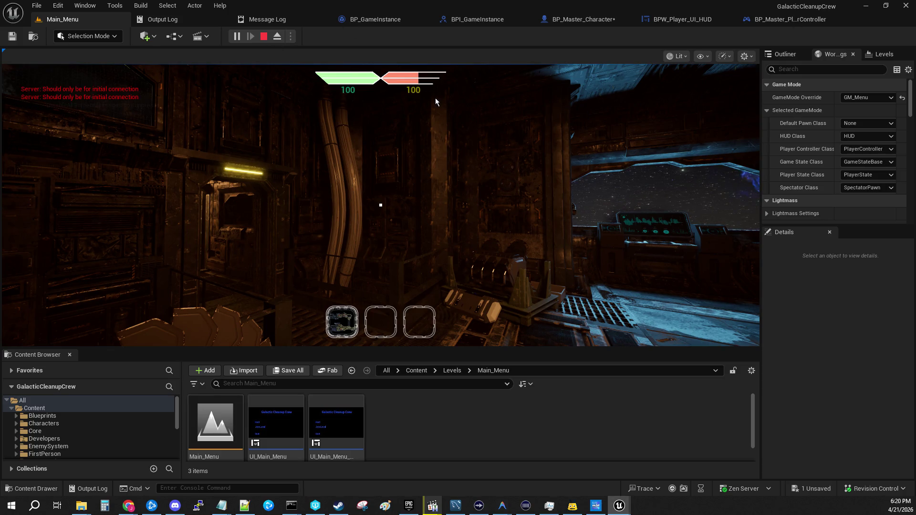
key(w)
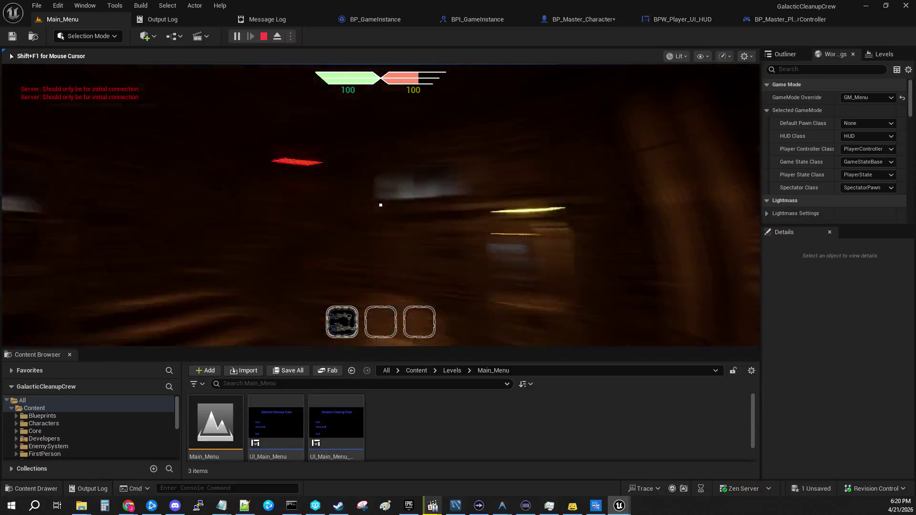
mouse_move(380, 205)
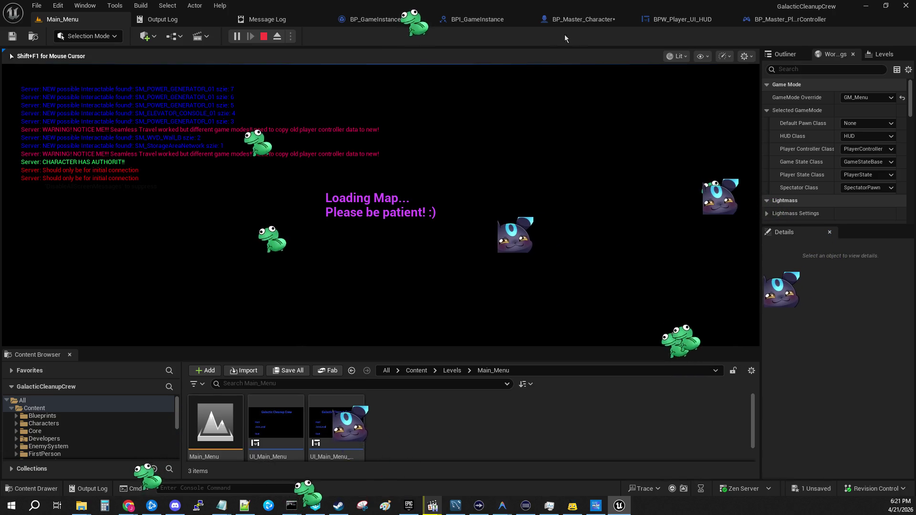
click(263, 37)
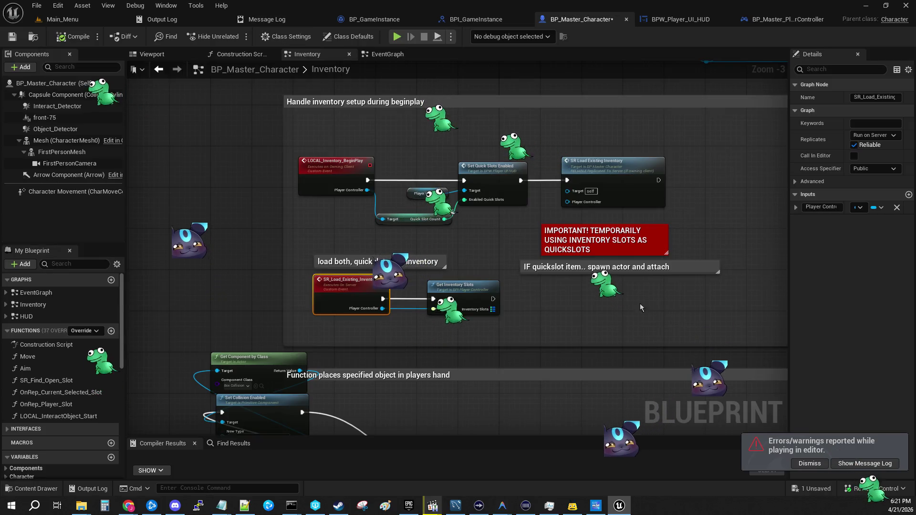
- Host a fresh play session from Main_Menu, pick up the weapon into slot 1, and release control to the editor
click(43, 21)
click(237, 36)
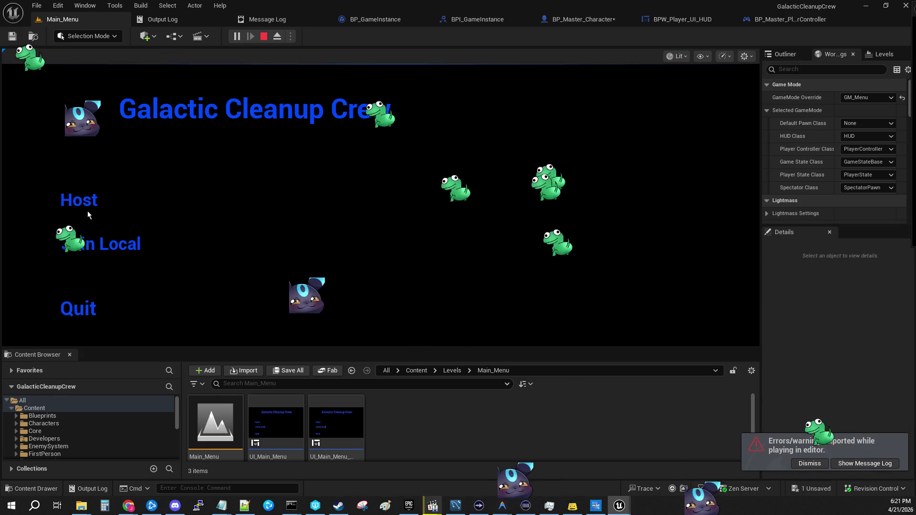
click(82, 202)
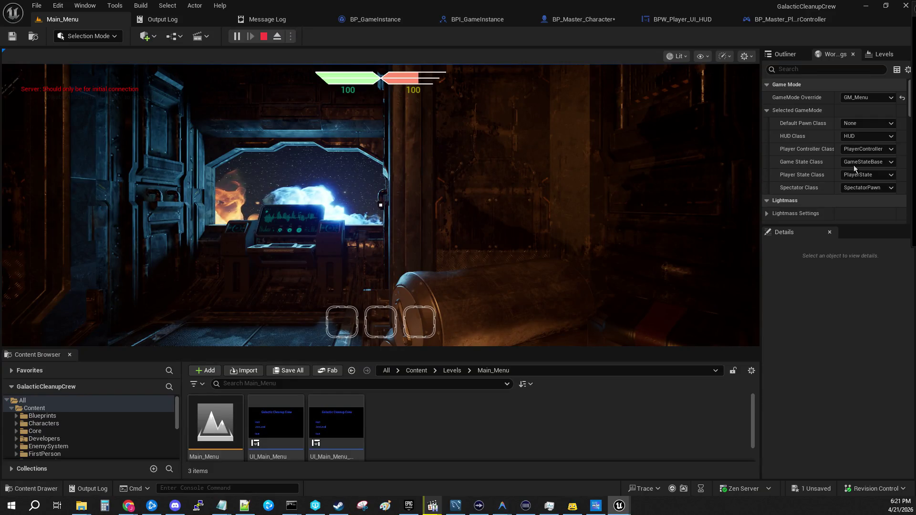
click(82, 202)
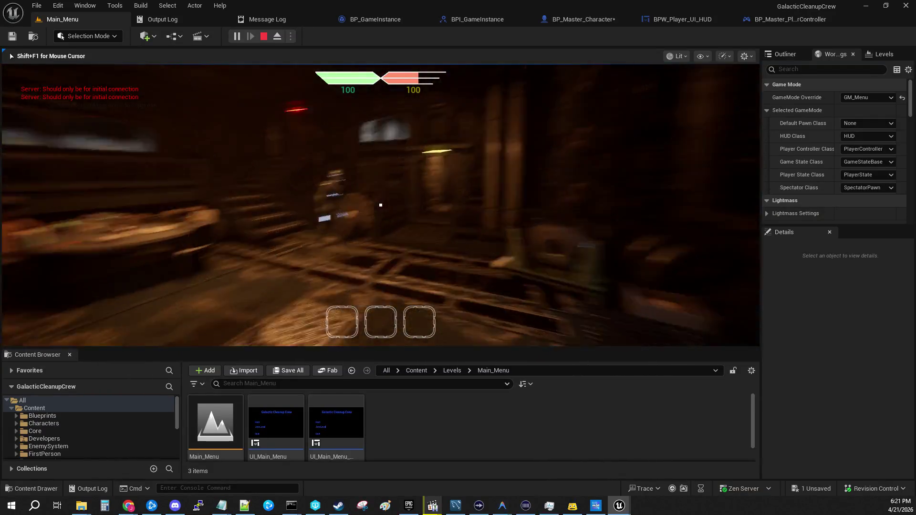
key(e)
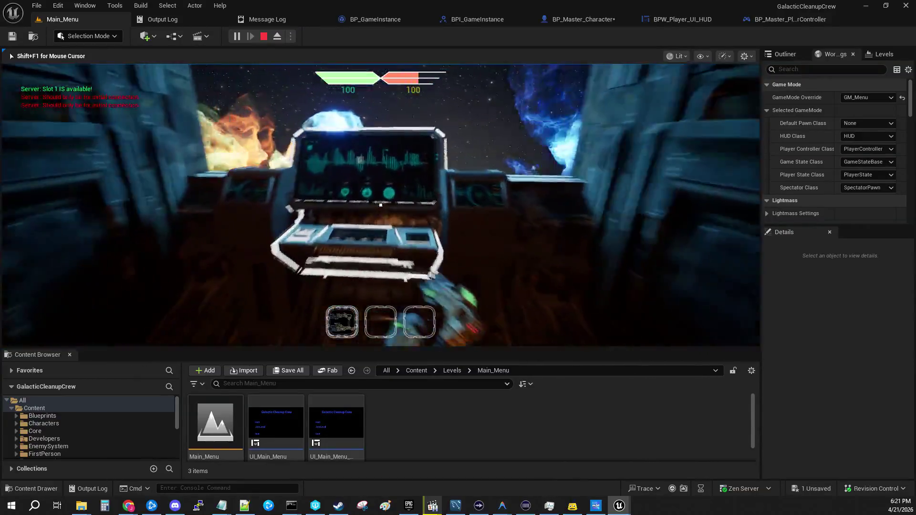
key(shift+F1)
click(628, 21)
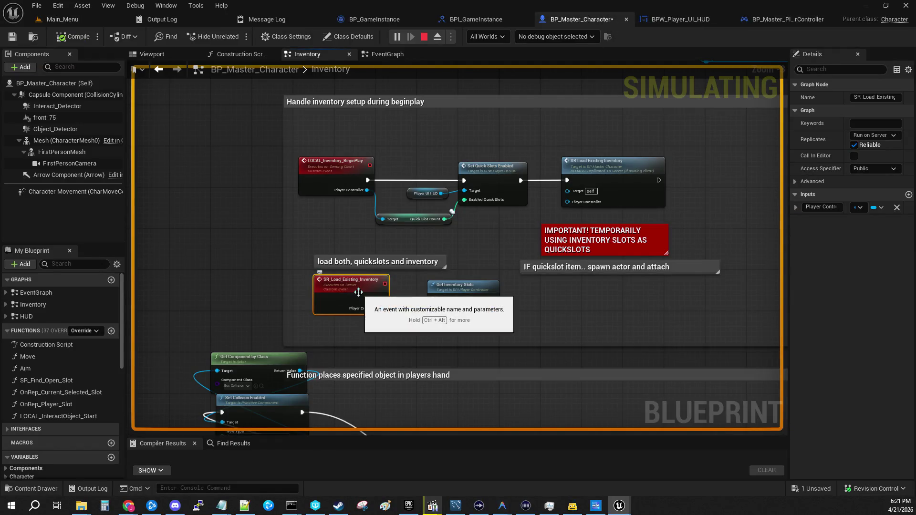
- Back in the running game, trigger map travel until the SR_Load_Existing_Inventory breakpoint pauses execution
click(125, 19)
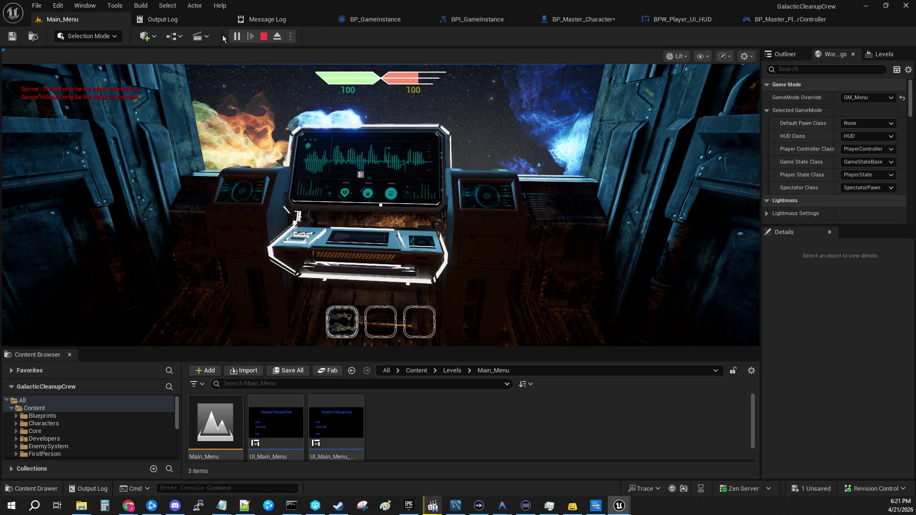
click(383, 156)
key(e)
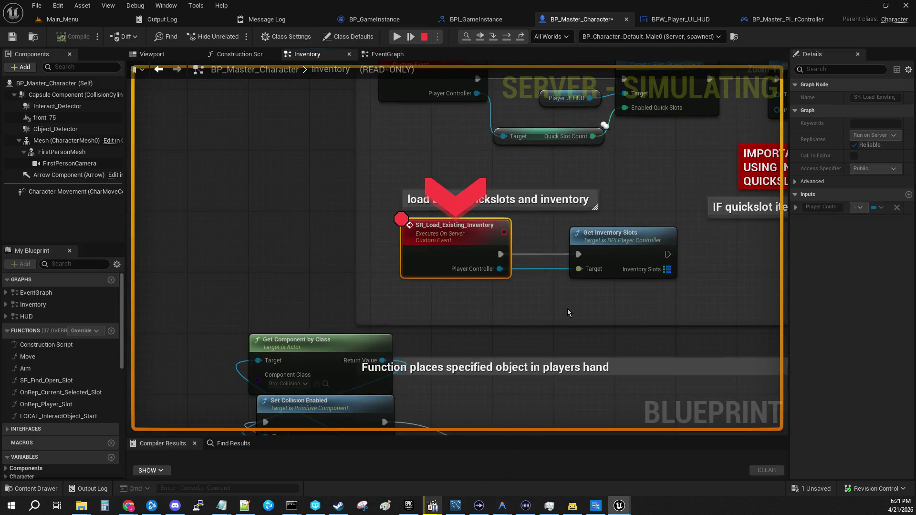
- Inspect the Player Controller pin and debug object list, briefly viewing BP_Master_PlayerController's EventGraph
mouse_move(503, 270)
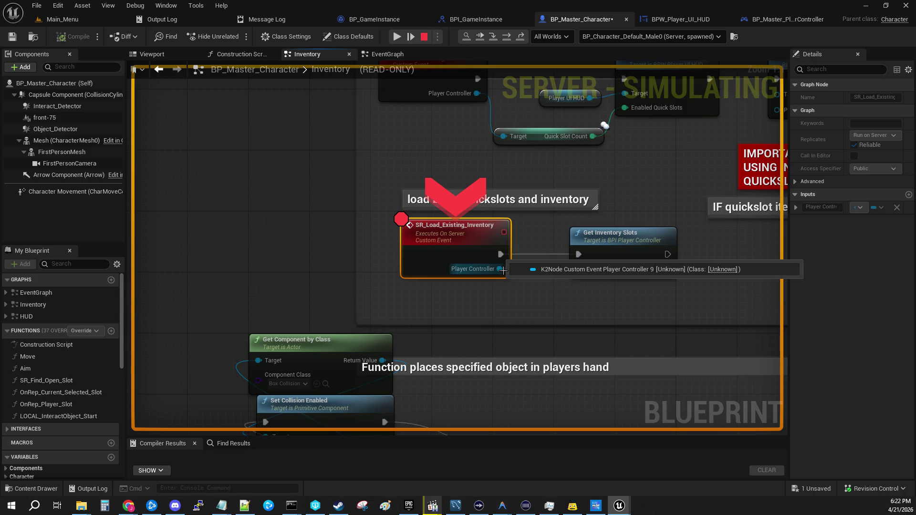
click(629, 37)
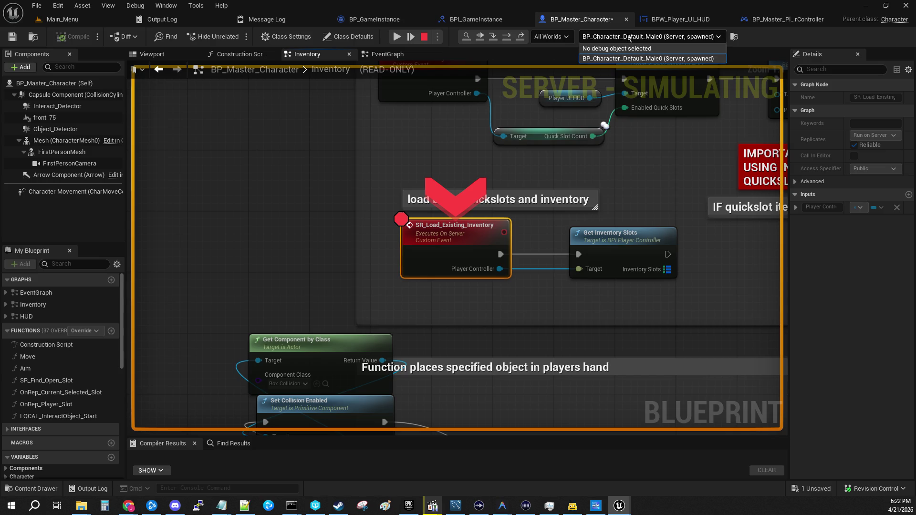
click(629, 37)
click(762, 21)
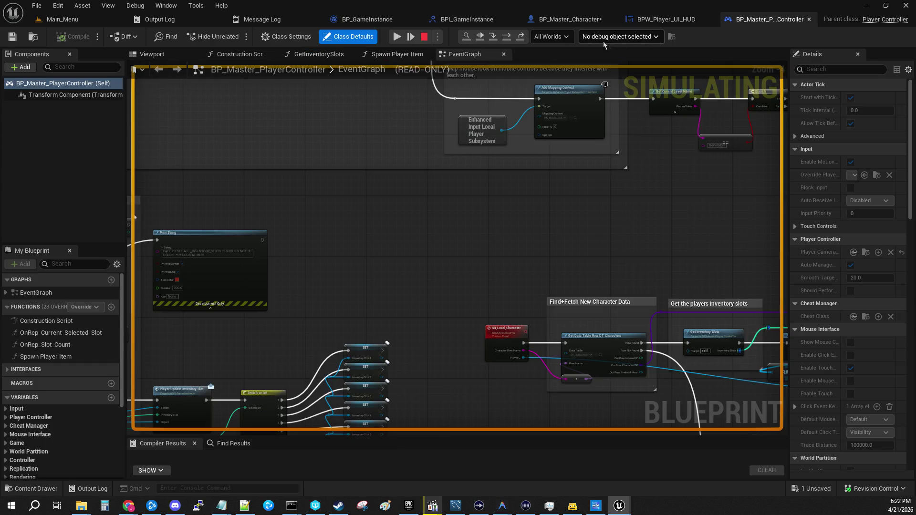
click(620, 37)
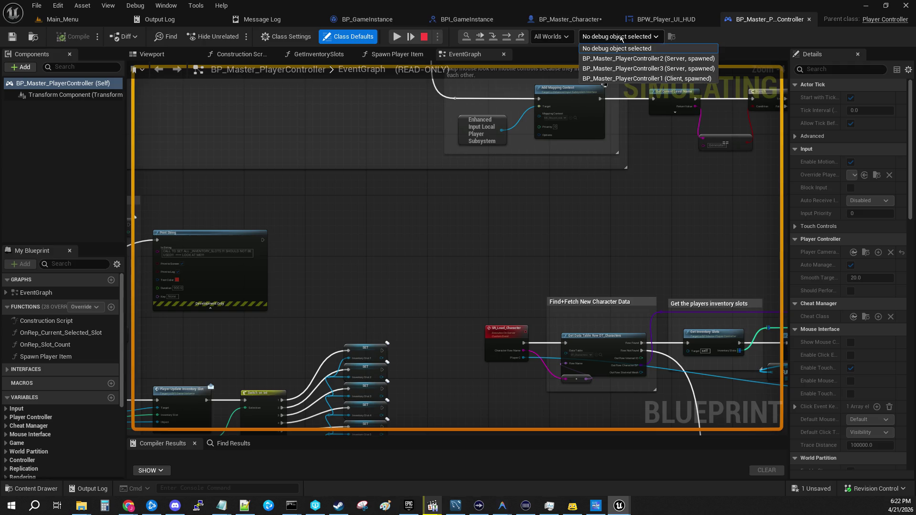
click(568, 19)
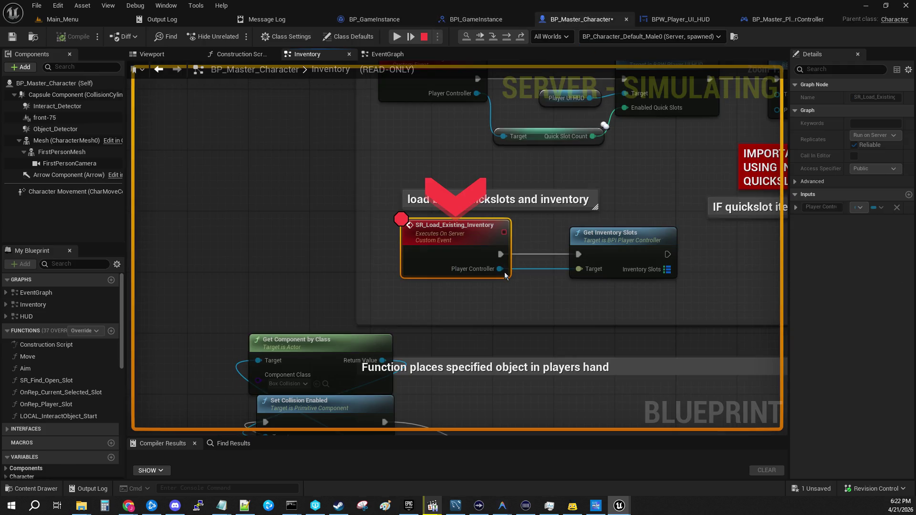
- Step over to Get Inventory Slots, check the debug objects, then step into the player controller's execution
click(493, 37)
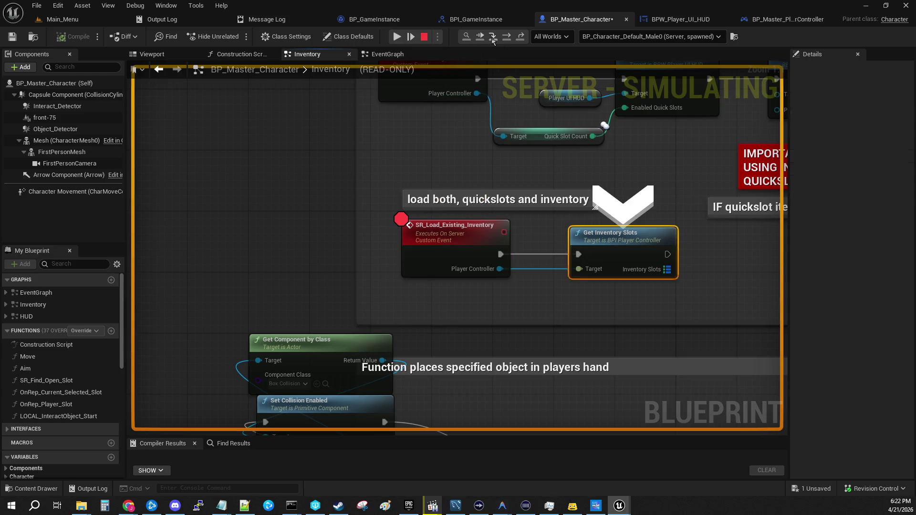
mouse_move(330, 265)
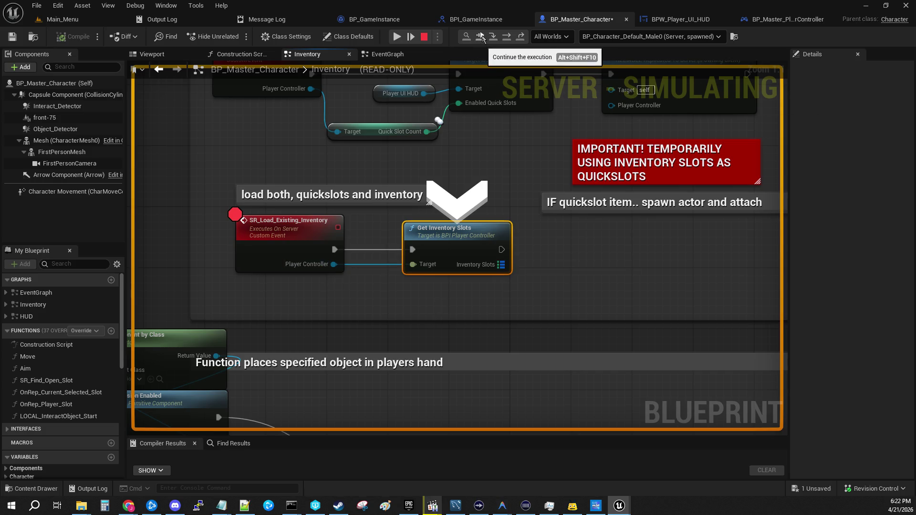
click(717, 37)
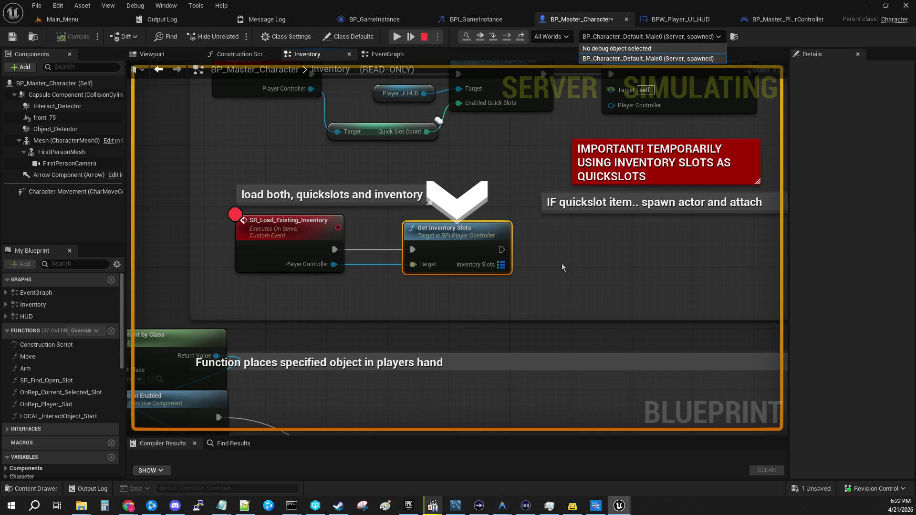
click(493, 37)
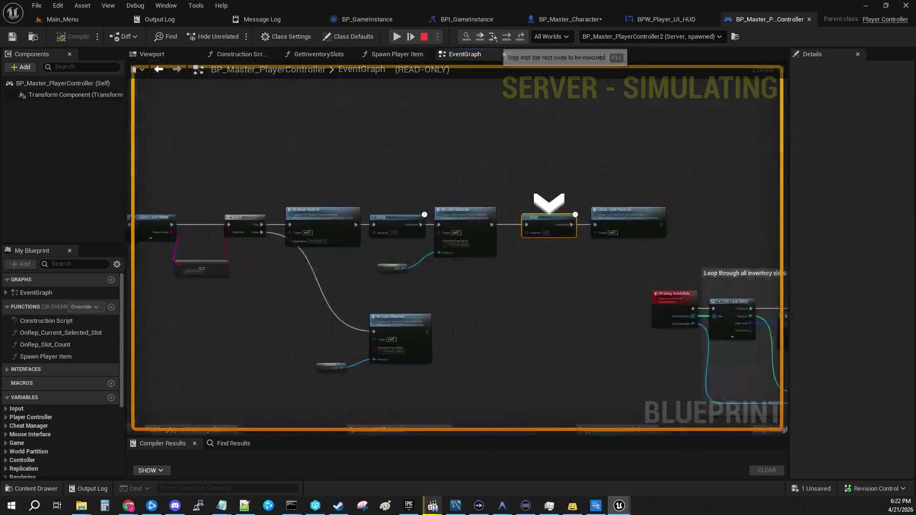
- Step execution to the 3-second Delay node, check the debug object list, then resume play
click(493, 37)
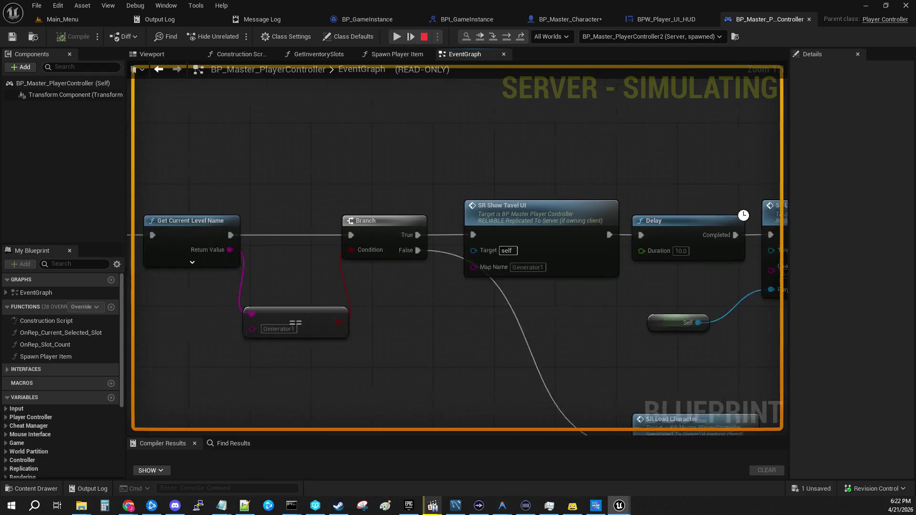
mouse_move(599, 168)
mouse_down()
mouse_move(495, 163)
mouse_move(506, 120)
mouse_move(354, 125)
mouse_up()
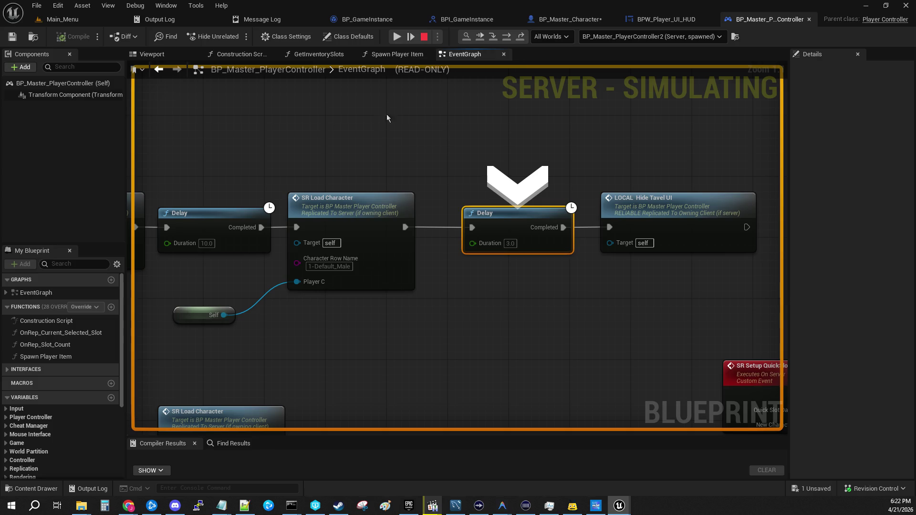
click(682, 37)
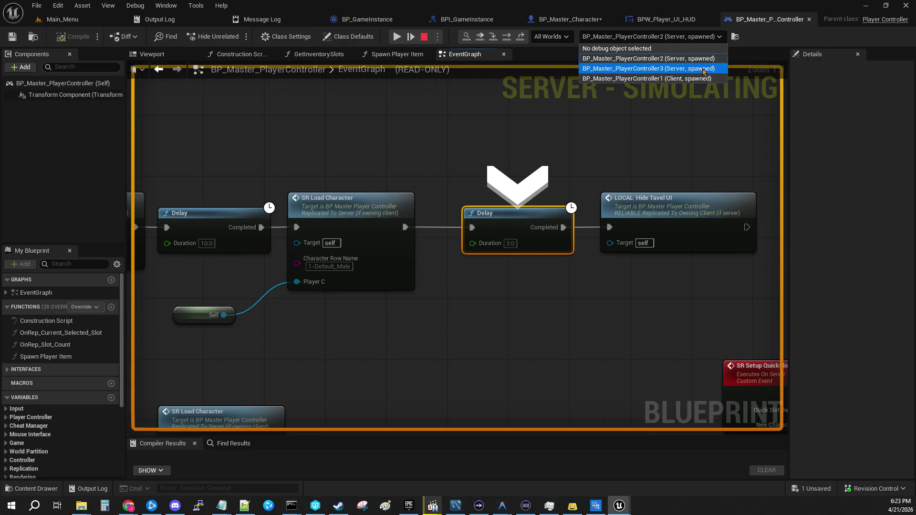
click(493, 41)
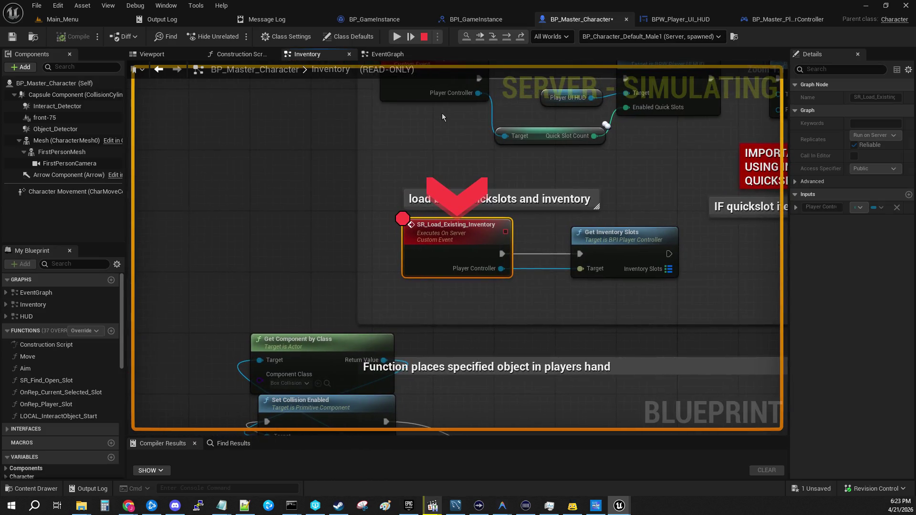
- Keep BP_Character_Default_Male1 (Server) as debug object, resume with F5, and stop the PIE session
click(619, 38)
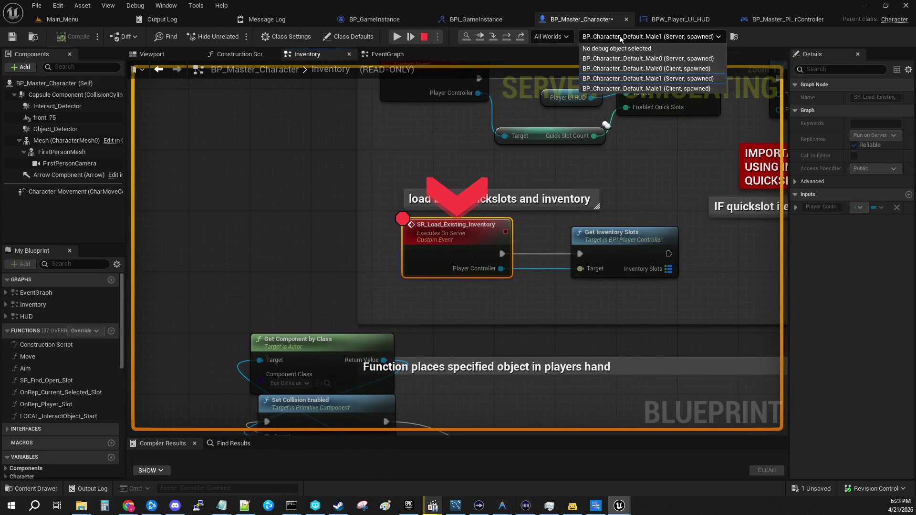
click(701, 80)
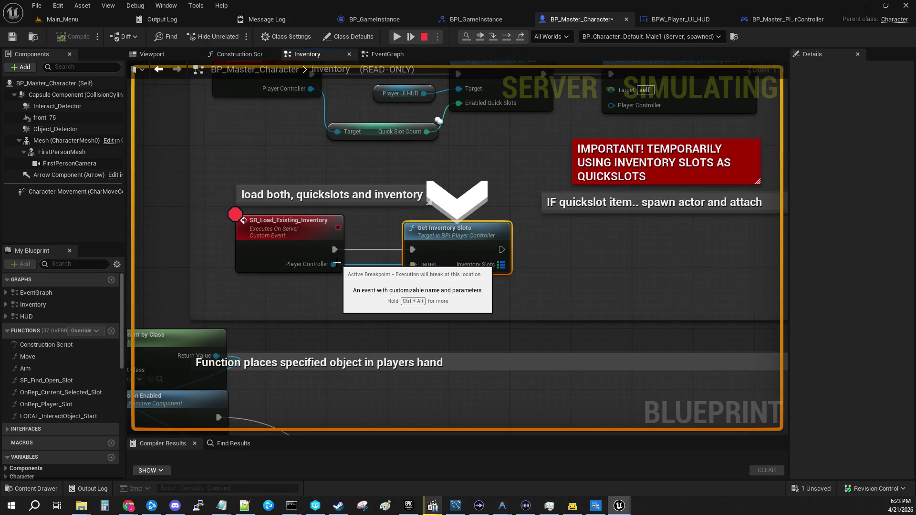
mouse_move(322, 266)
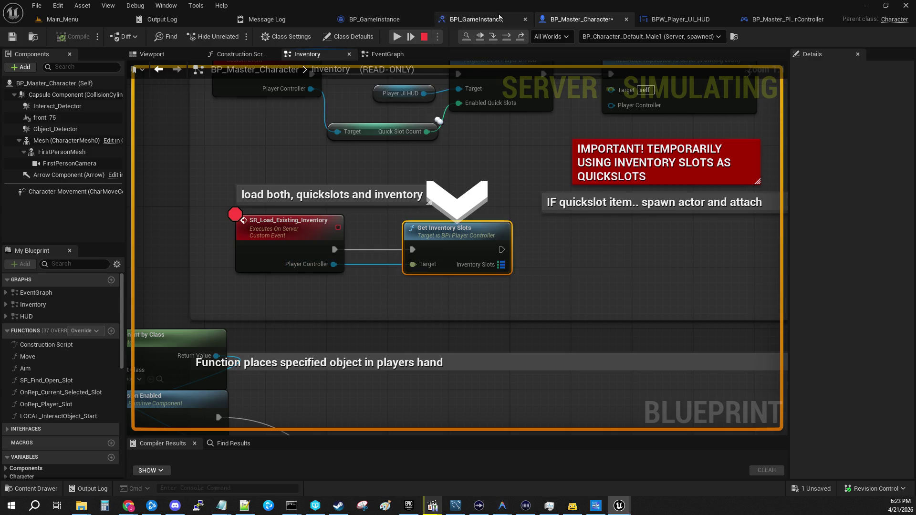
key(F5)
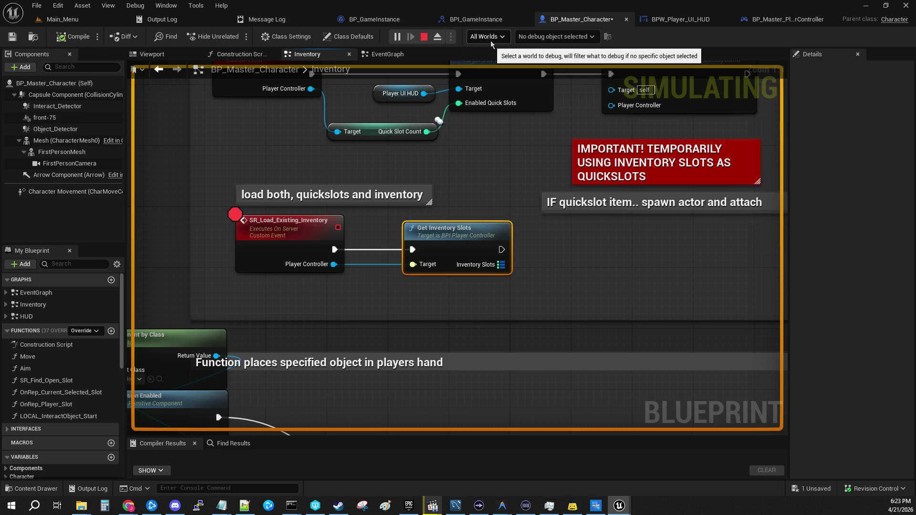
click(423, 37)
click(557, 19)
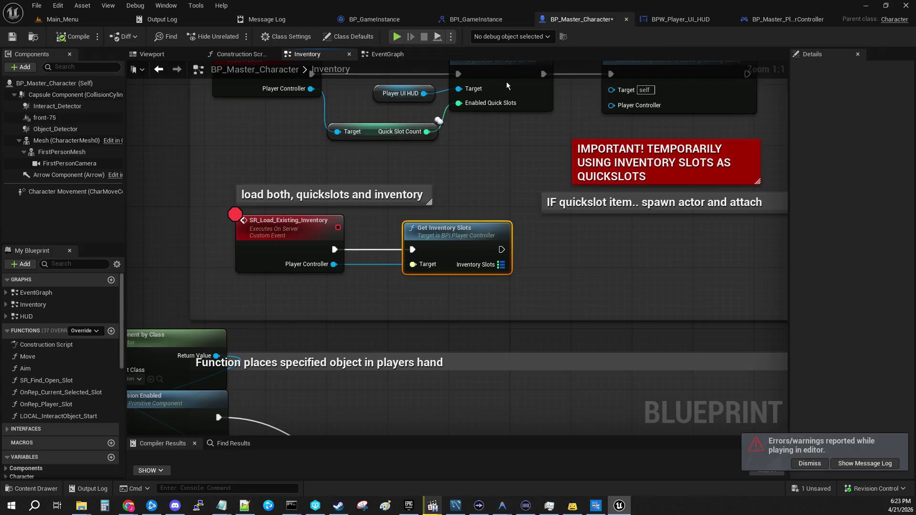
- Start a new PIE session from Main_Menu, host a game, and pick up a gun into slot 1
click(275, 248)
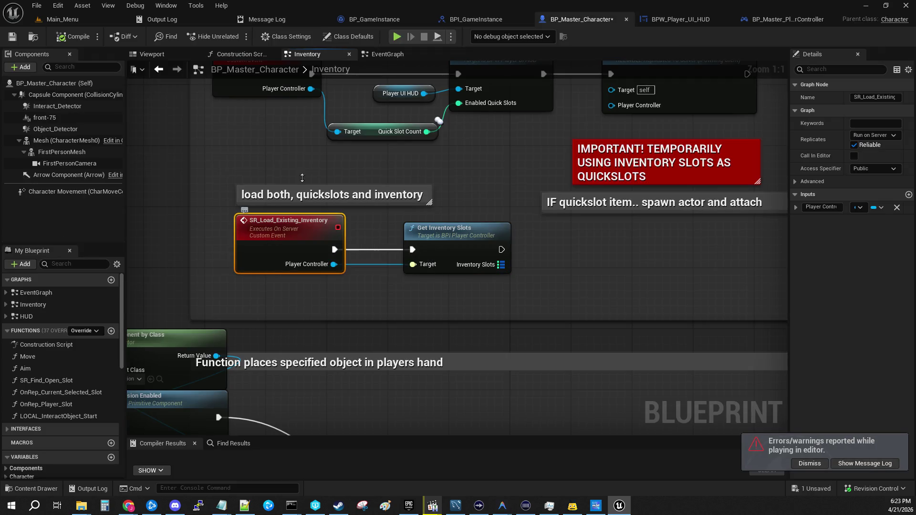
drag(303, 147, 301, 297)
click(62, 20)
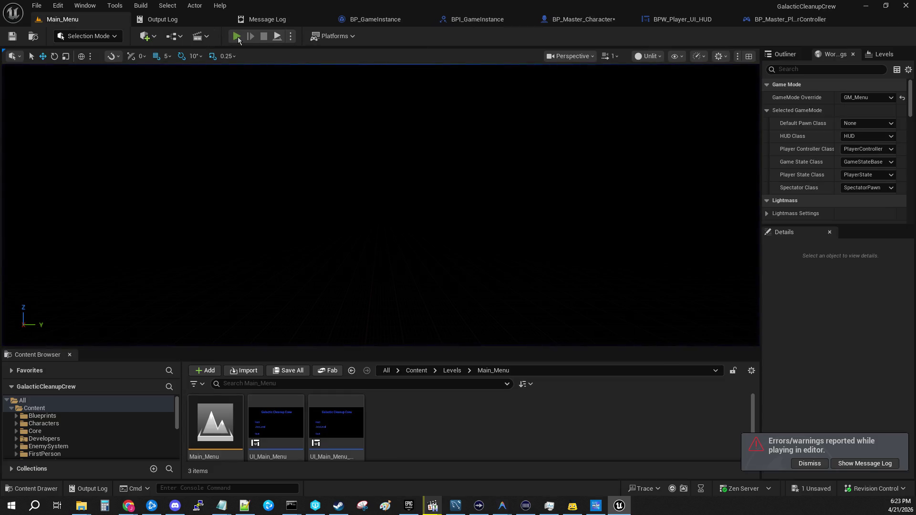
click(237, 36)
click(90, 202)
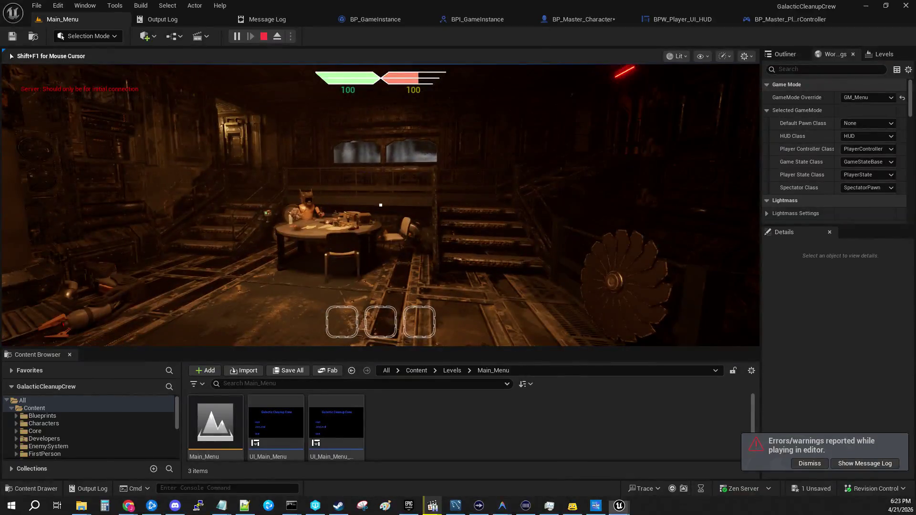
key(w)
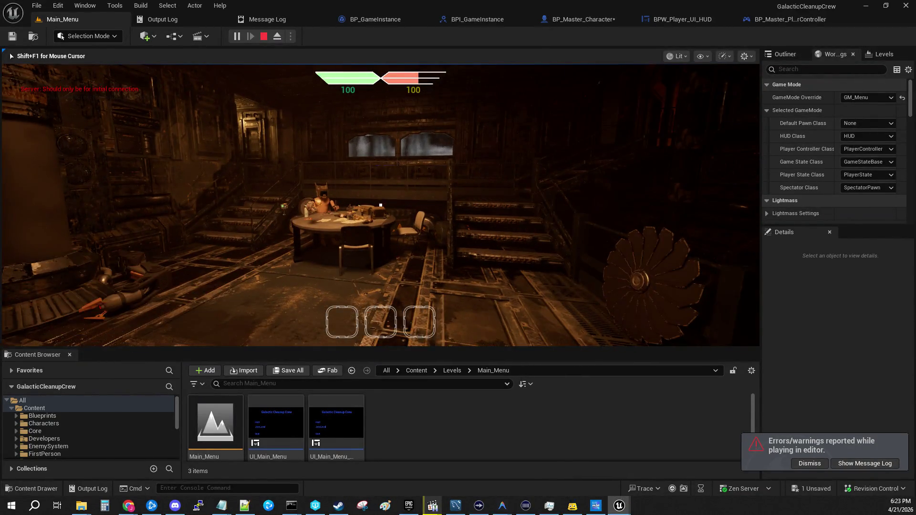
key(w)
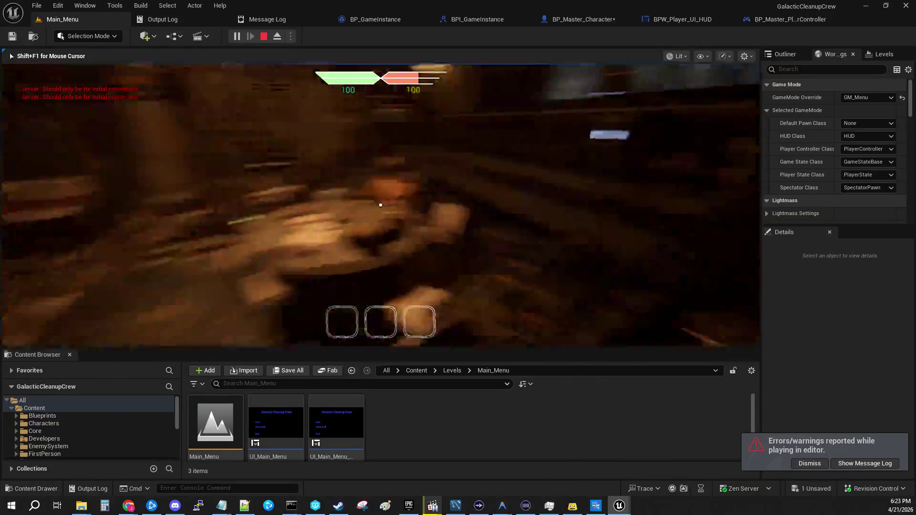
key(e)
key(w)
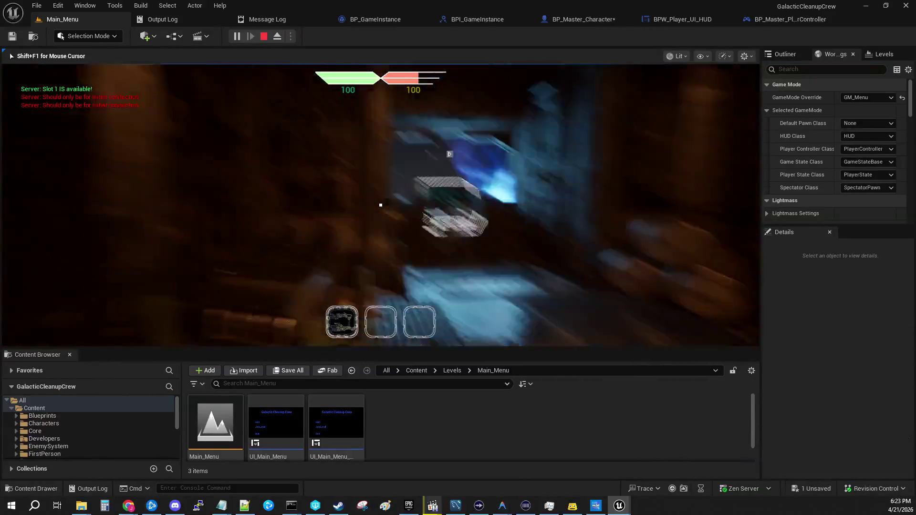
- Eject with Shift+F1, set an F9 breakpoint on LOCAL_Inventory_BeginPlay, and refocus the running game
key(shift+F1)
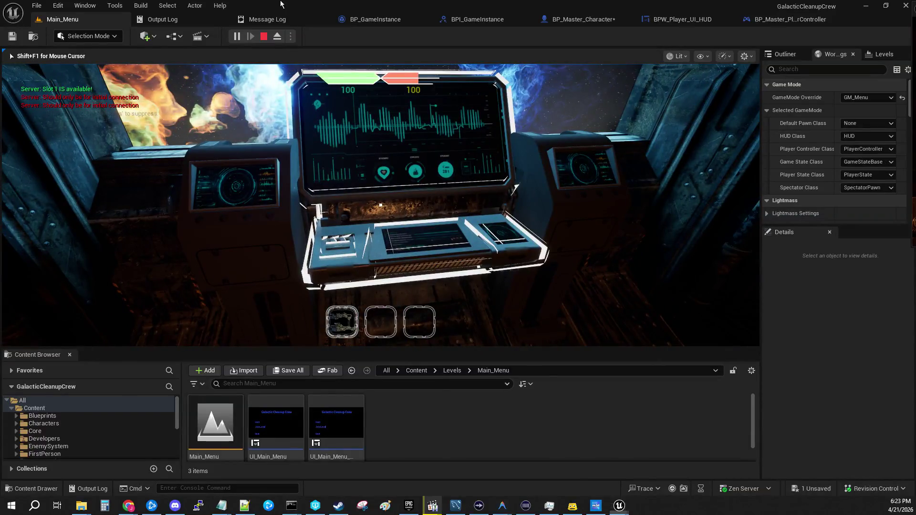
click(576, 21)
click(234, 221)
key(F9)
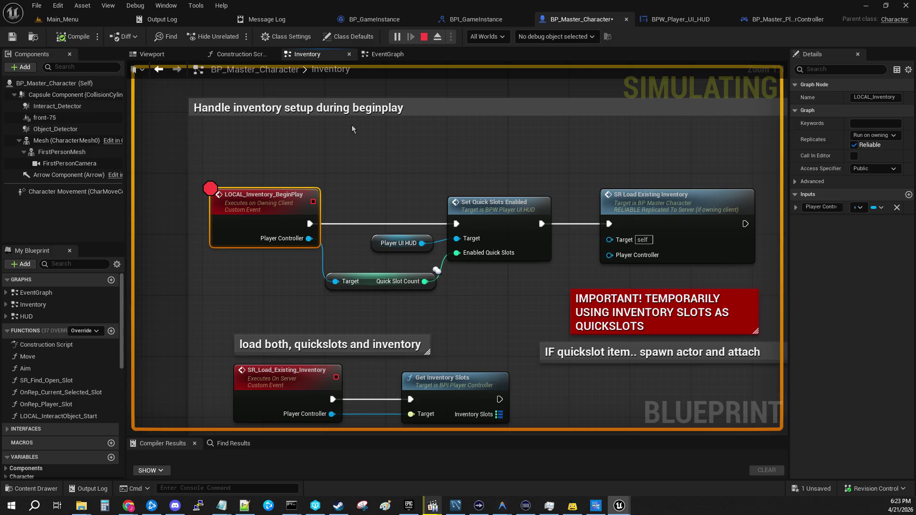
click(62, 19)
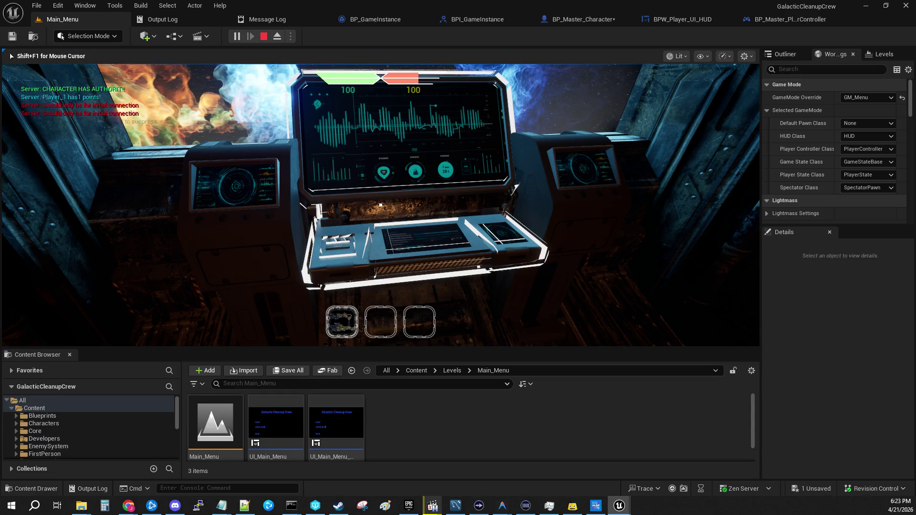
click(380, 205)
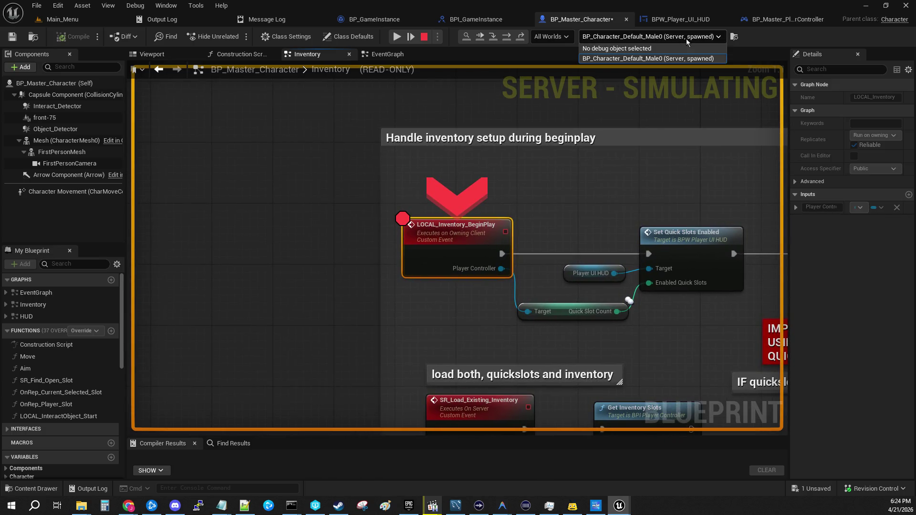
- Step over to Set Quick Slots Enabled, confirm Quick Slot Count 3 and valid Player UI HUD, then step in
click(496, 39)
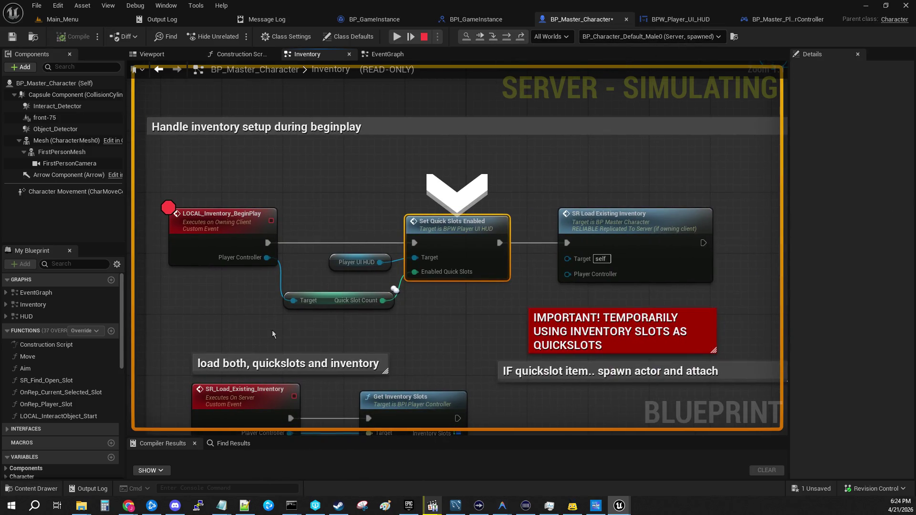
mouse_move(269, 264)
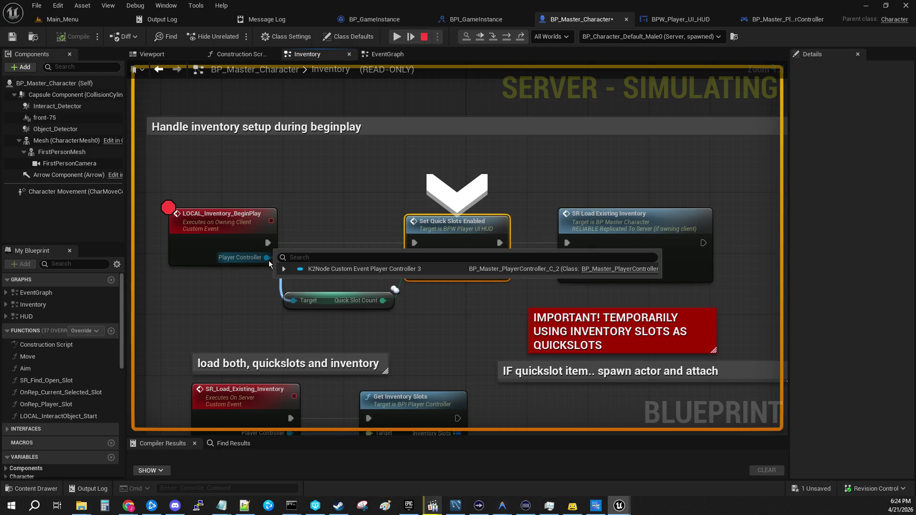
mouse_move(389, 300)
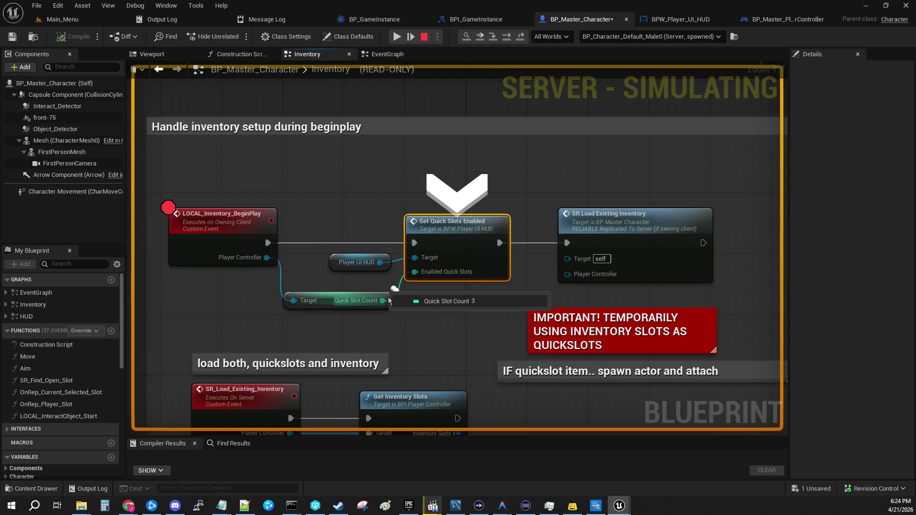
mouse_move(382, 263)
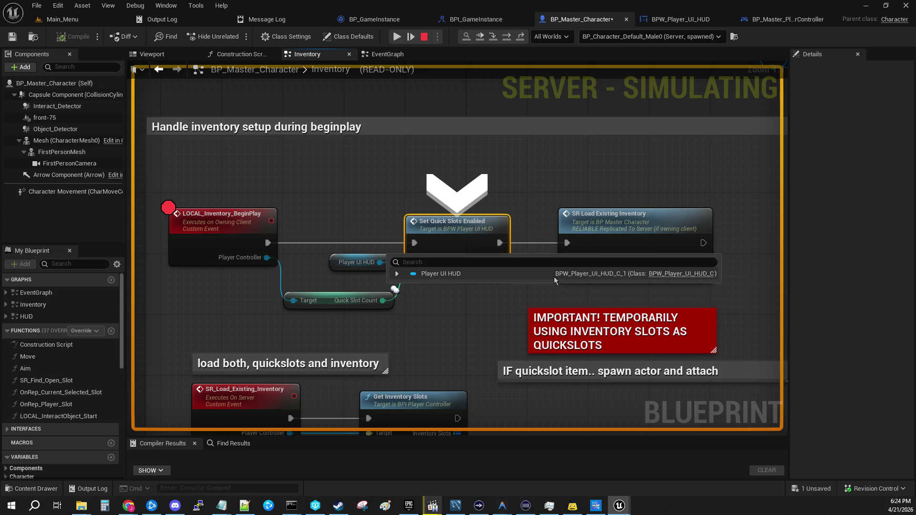
click(492, 36)
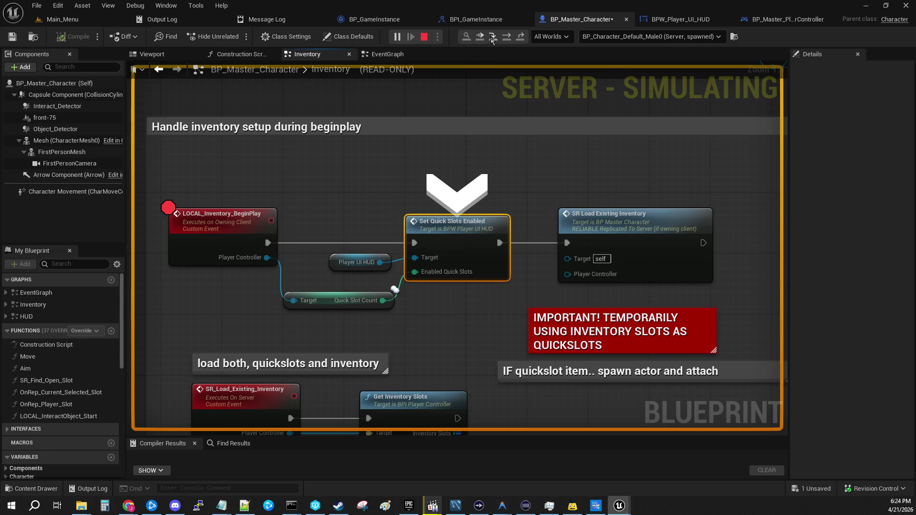
- Step through the HUD's KEYS node, checking Quick Slot Refs, into the loop macro and out to the Branch
click(492, 37)
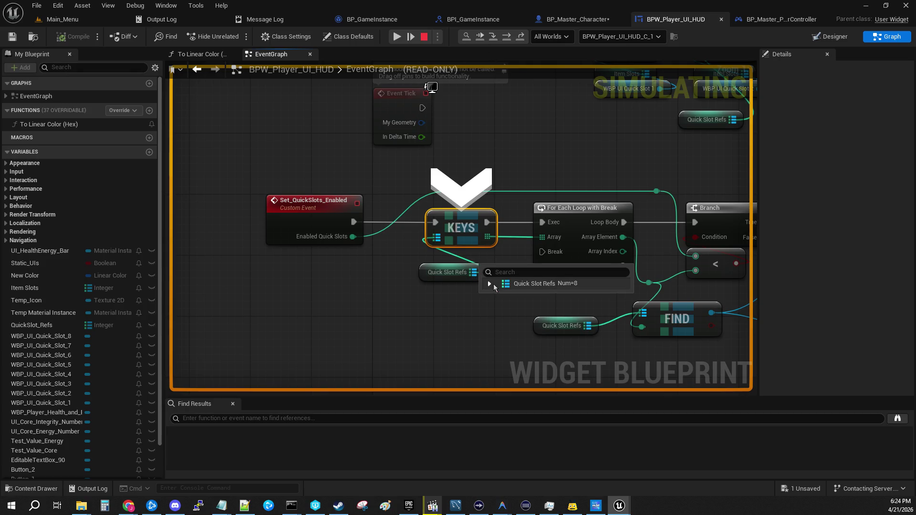
click(491, 285)
click(491, 285)
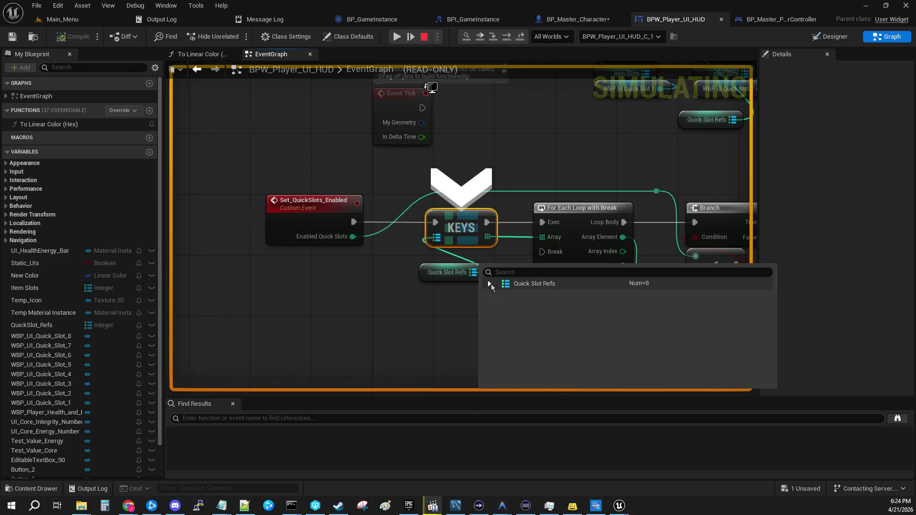
click(495, 41)
click(496, 42)
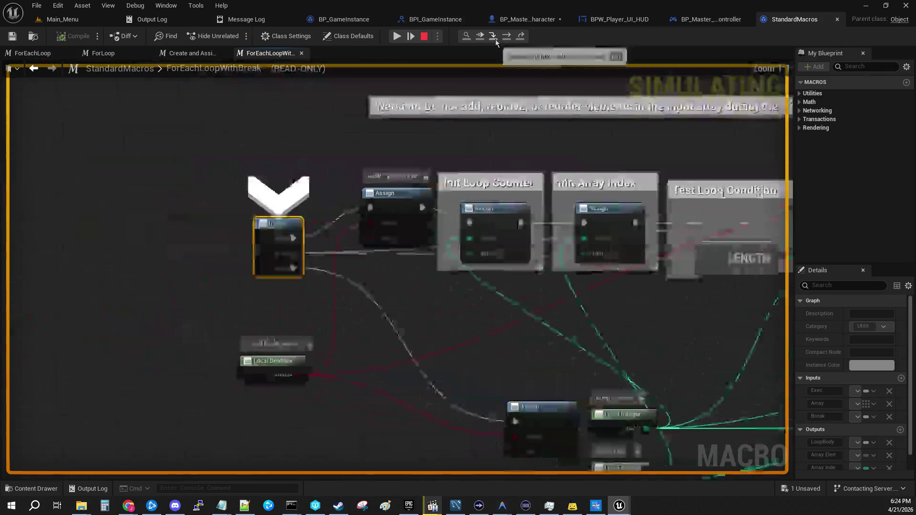
click(520, 37)
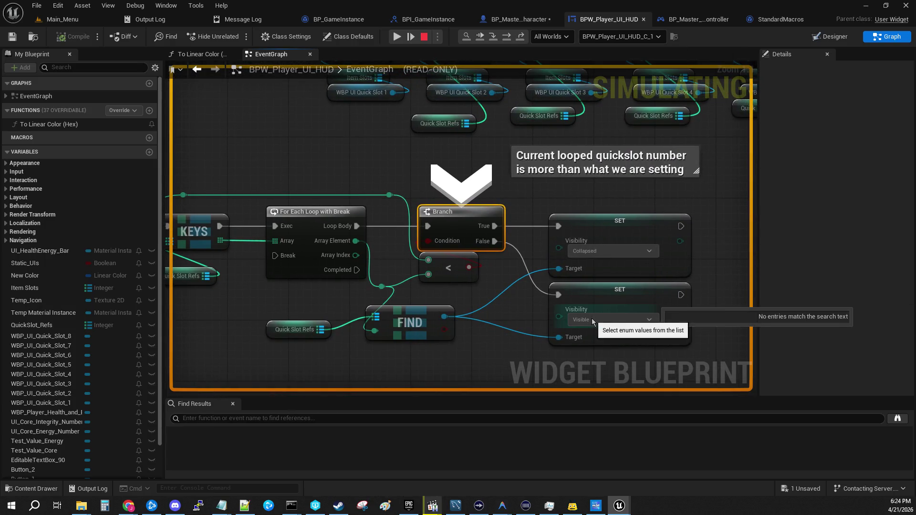
- Step past the Visible SET node, out of the loop and HUD graph, to the player controller's Delay
click(494, 38)
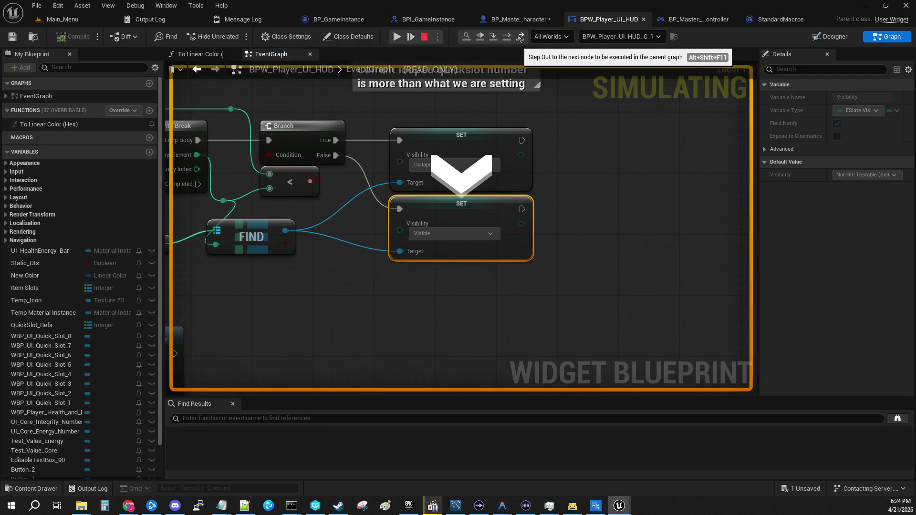
click(498, 41)
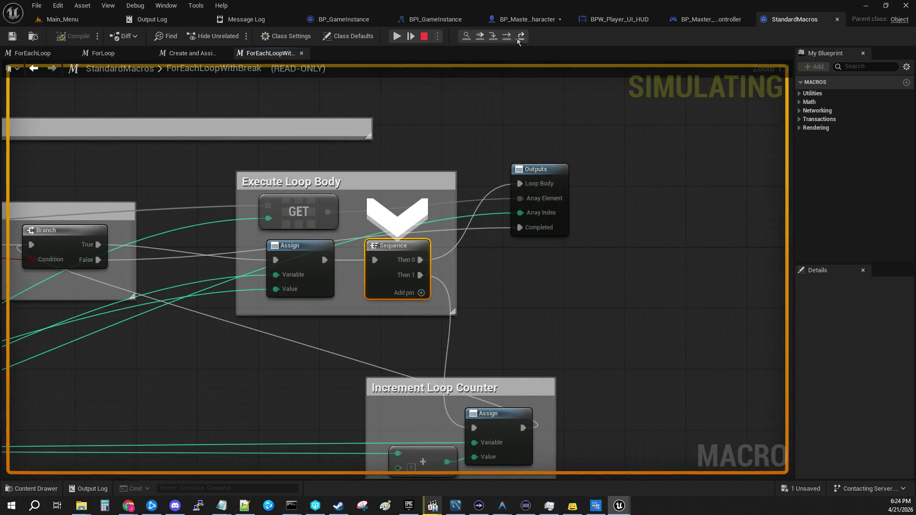
click(519, 41)
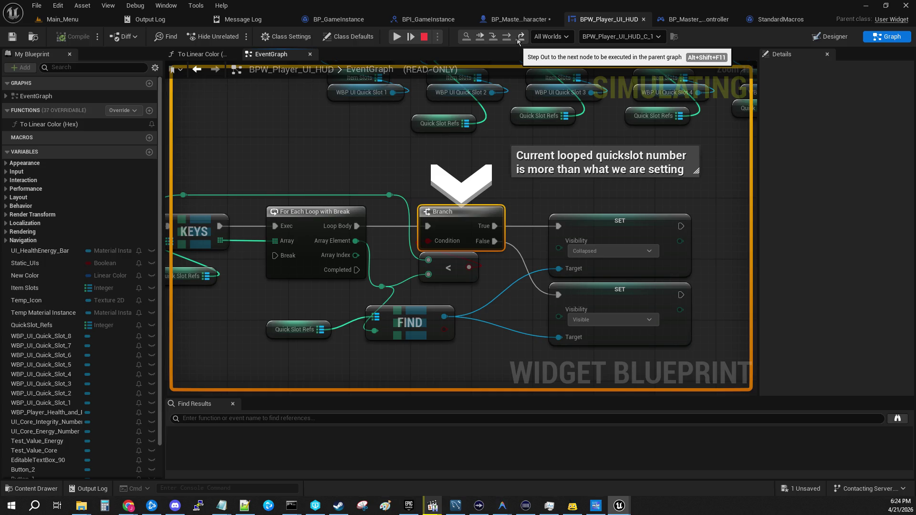
click(494, 40)
click(494, 40)
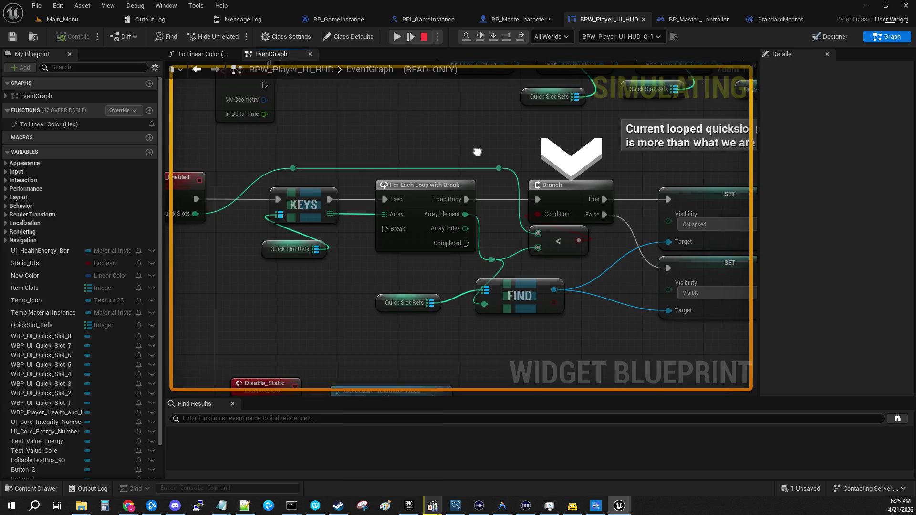
click(523, 42)
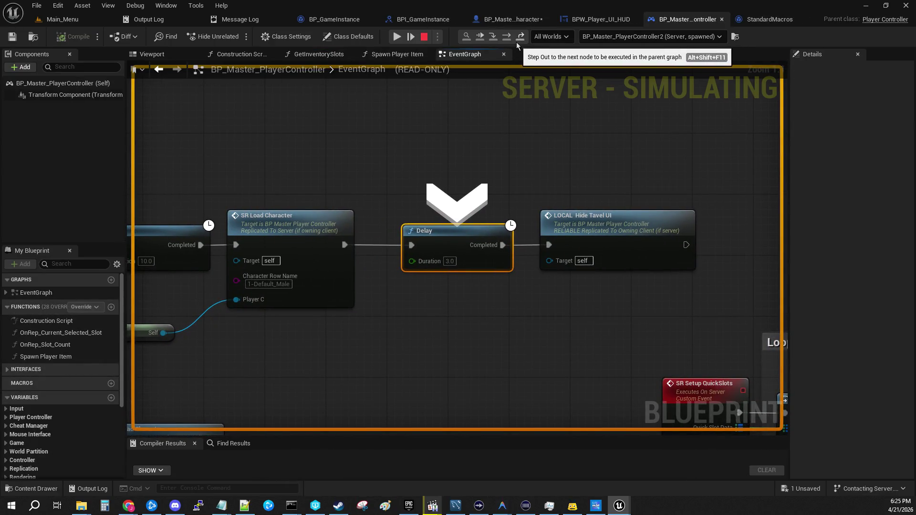
- Check the character's Inventory and player controller graphs, then resume until LOCAL_Inventory_BeginPlay hits on the client
click(509, 18)
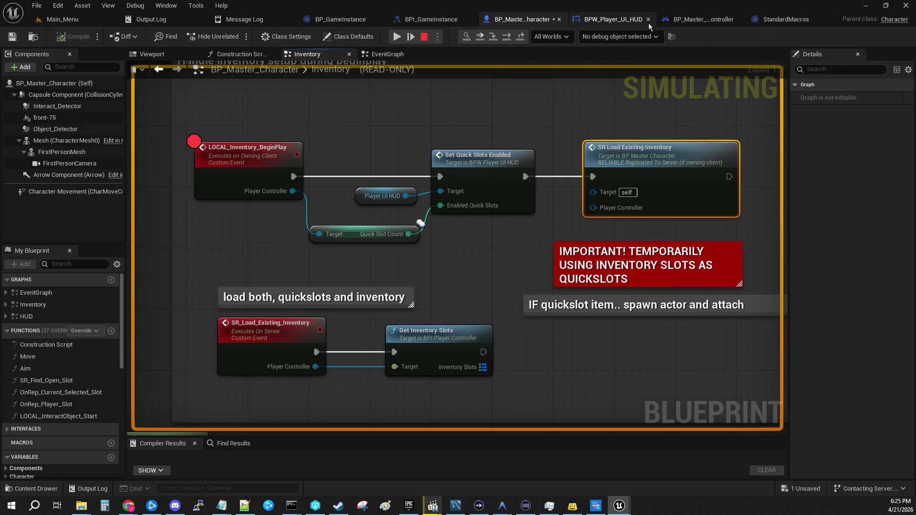
click(688, 19)
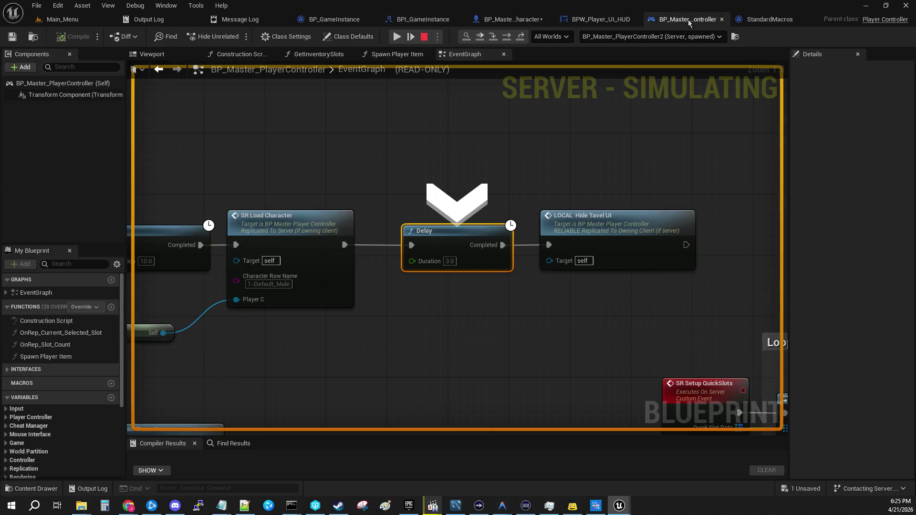
click(396, 37)
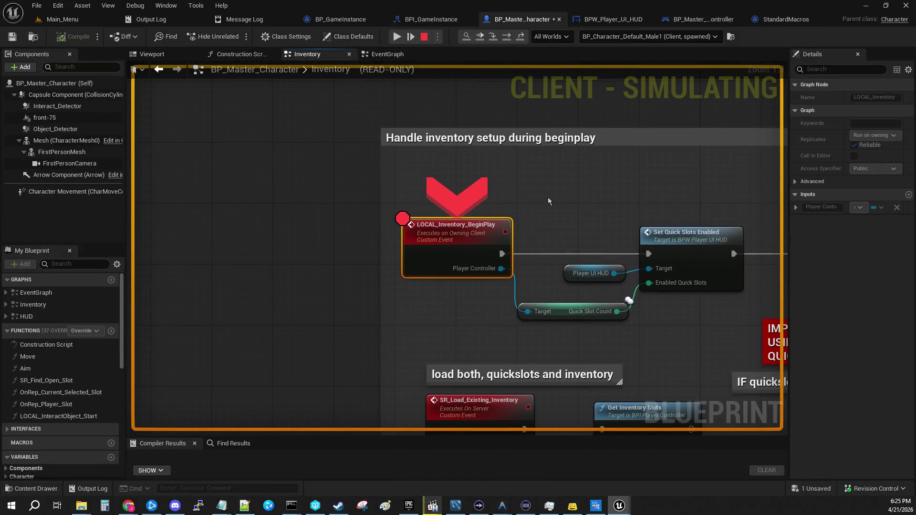
- Step over to Set Quick Slots Enabled, check Player Controller and debug instances, then step into BPW_Player_UI_HUD
click(499, 39)
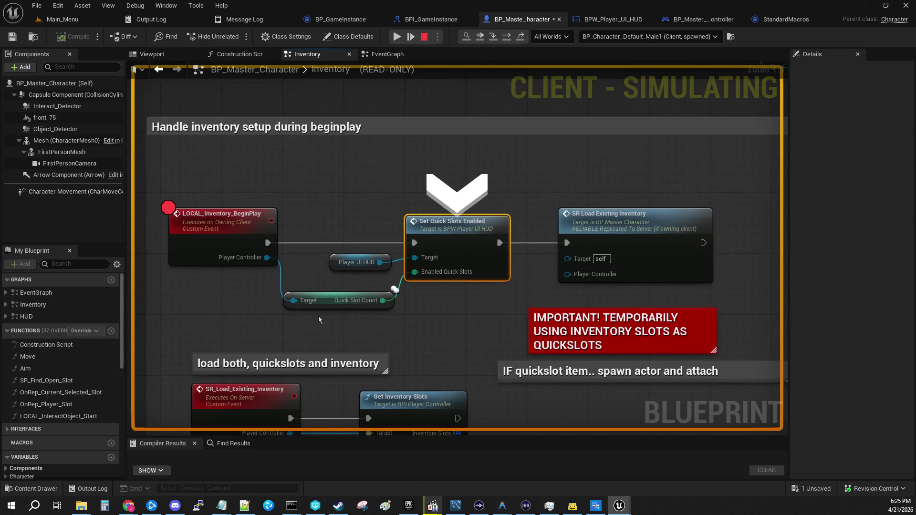
mouse_move(303, 298)
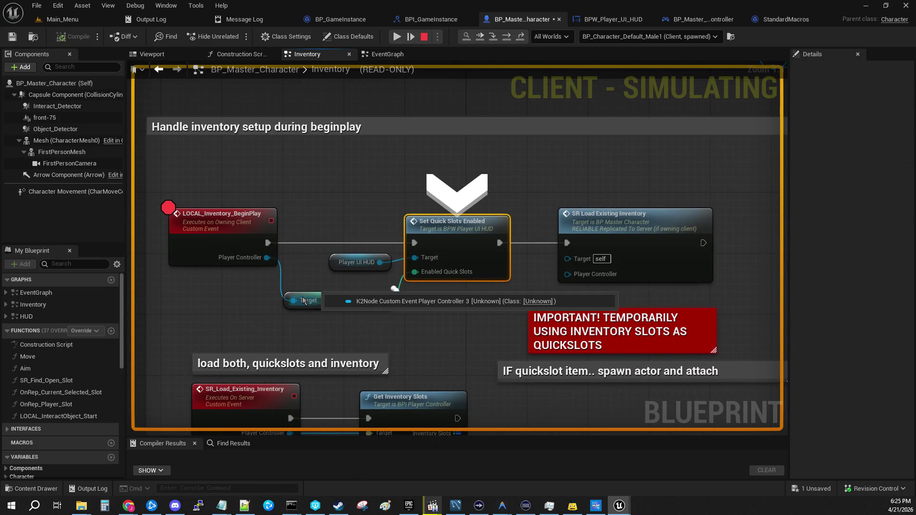
click(634, 37)
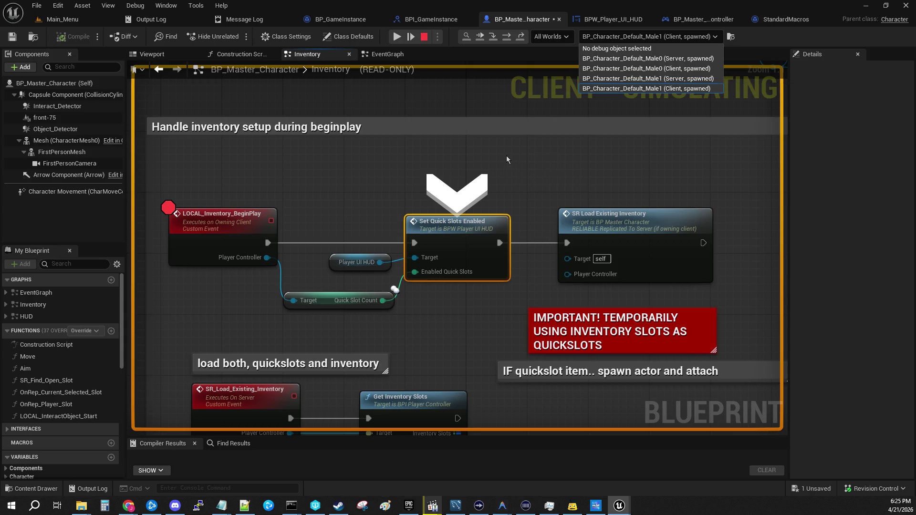
click(513, 144)
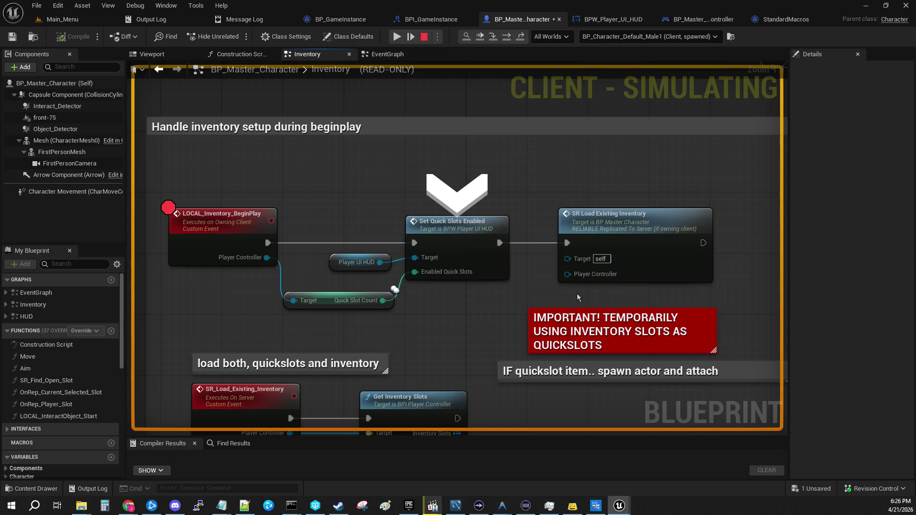
mouse_move(570, 276)
click(492, 37)
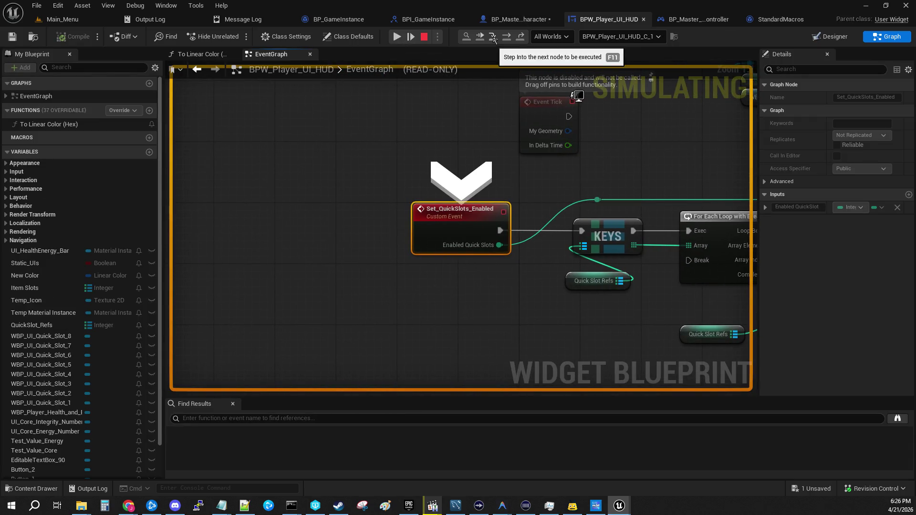
- Step out twice to the character's Inventory graph, resume, and stop the session from the Main_Menu tab
click(522, 37)
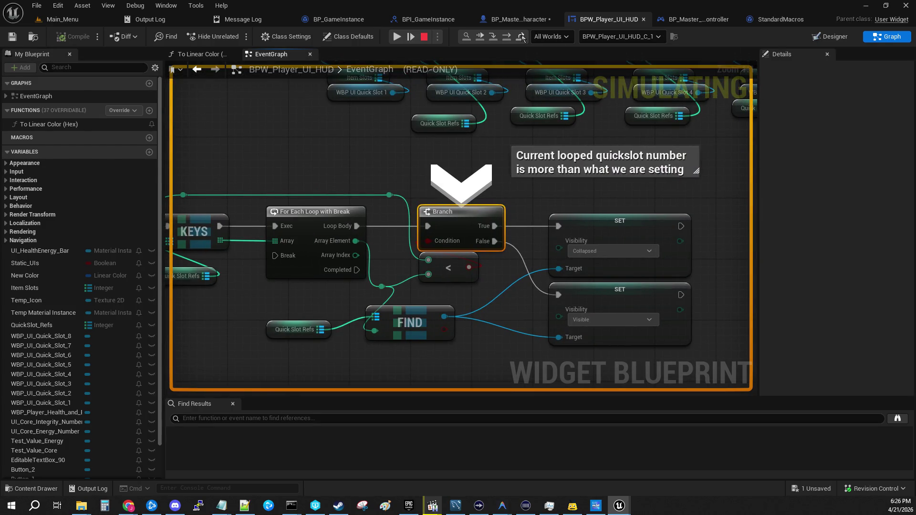
click(522, 38)
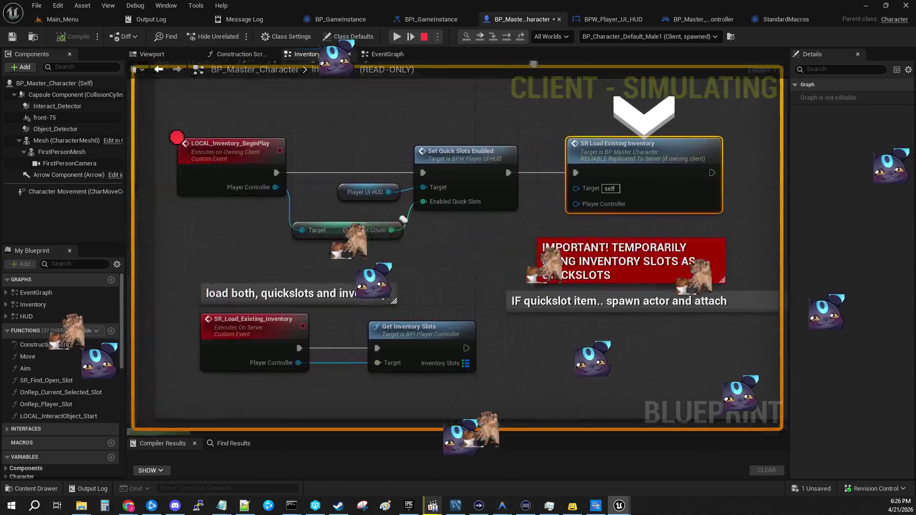
click(494, 39)
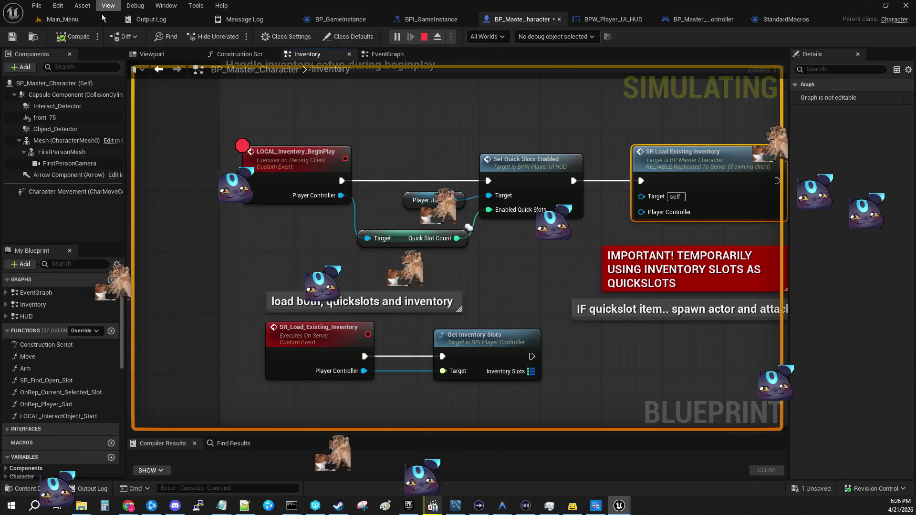
click(80, 21)
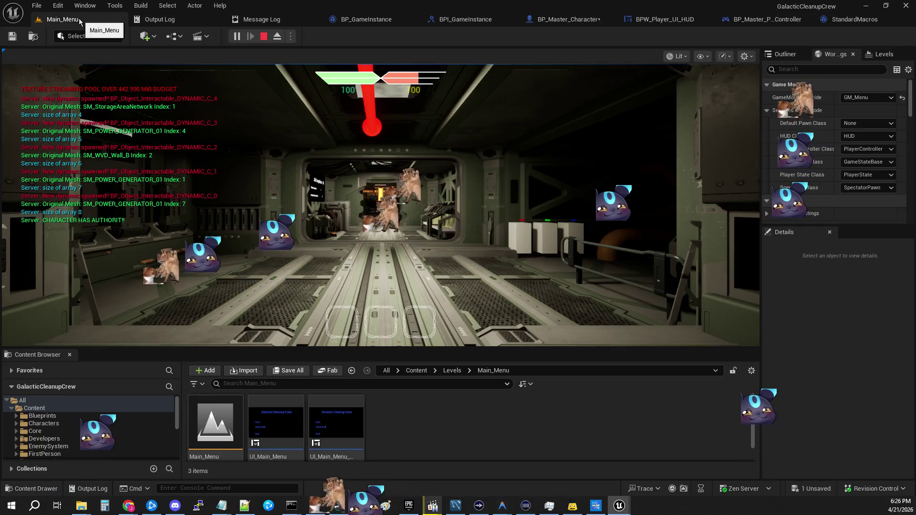
click(263, 36)
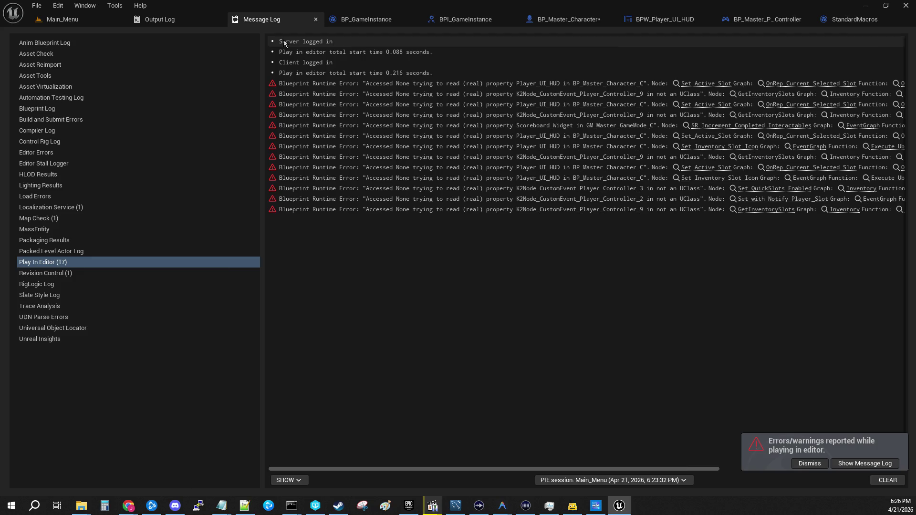
- Close the BPI_GameInstance interface tab, ending on BP_Master_Character's Inventory graph
click(496, 19)
mouse_move(566, 13)
mouse_down()
mouse_move(686, 6)
mouse_move(674, 56)
mouse_up()
click(674, 55)
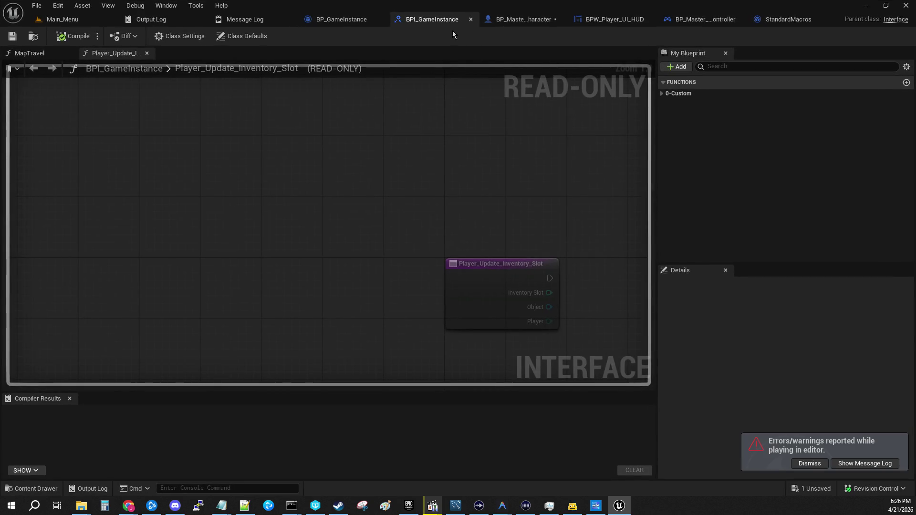
click(493, 23)
click(428, 22)
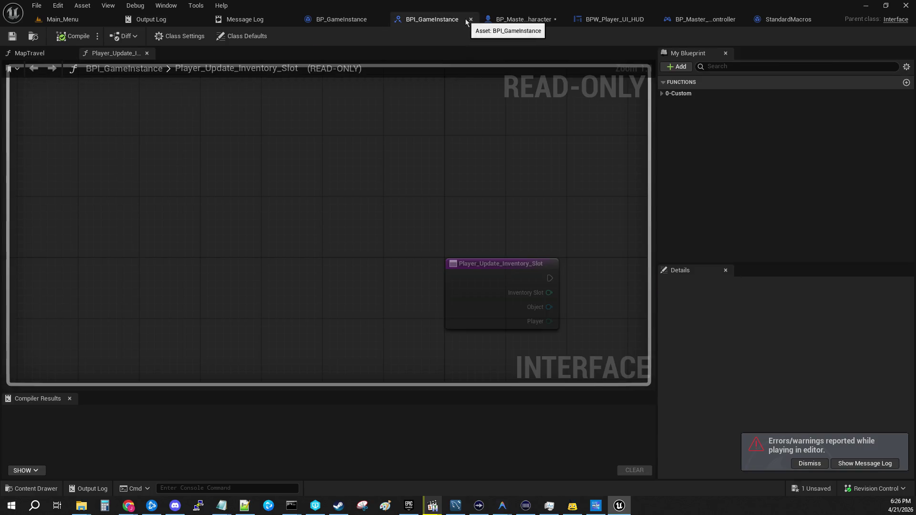
click(472, 21)
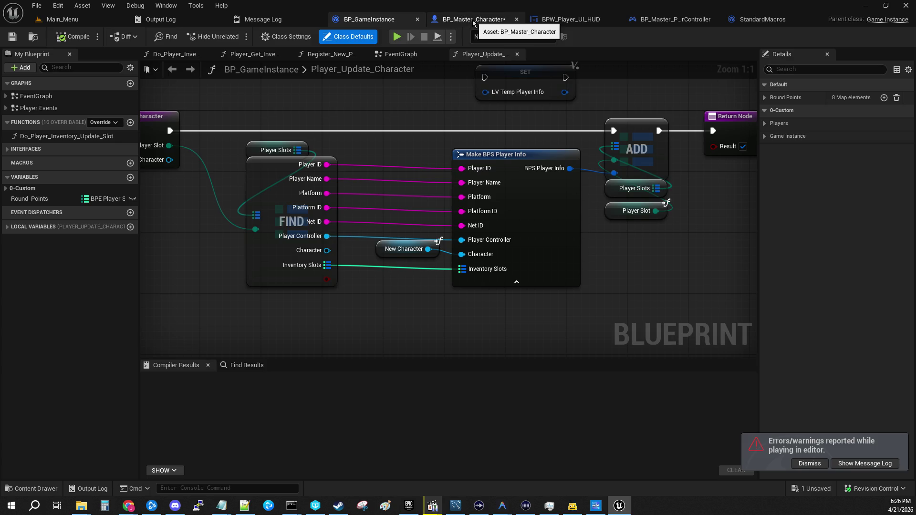
click(484, 20)
- Inspect the LOCAL_Inventory_BeginPlay, SR_Load_Existing_Inventory and quick-slot node groups
drag(234, 117, 357, 209)
click(286, 247)
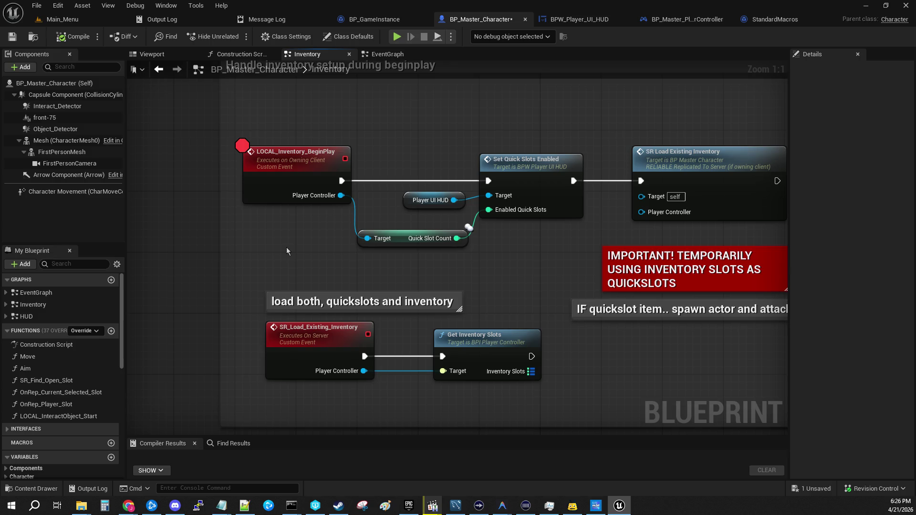
drag(230, 324, 394, 397)
click(394, 397)
drag(428, 149, 486, 239)
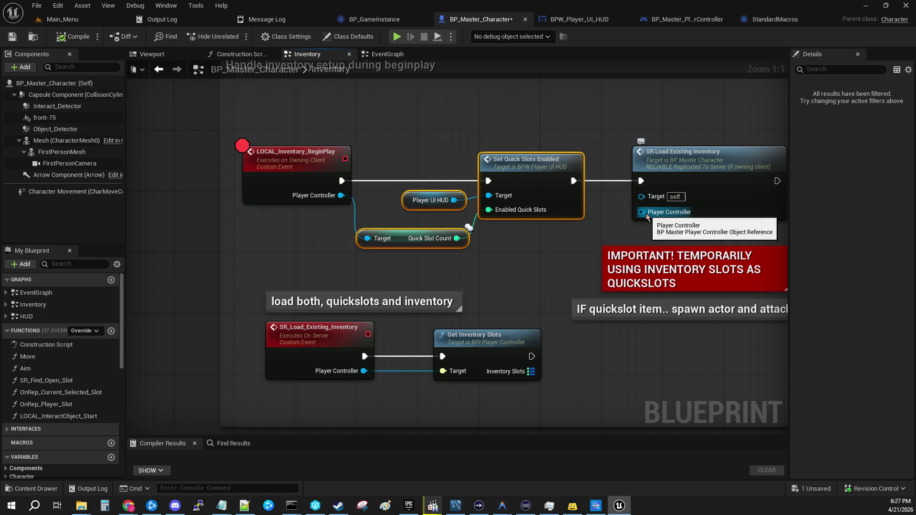
click(364, 272)
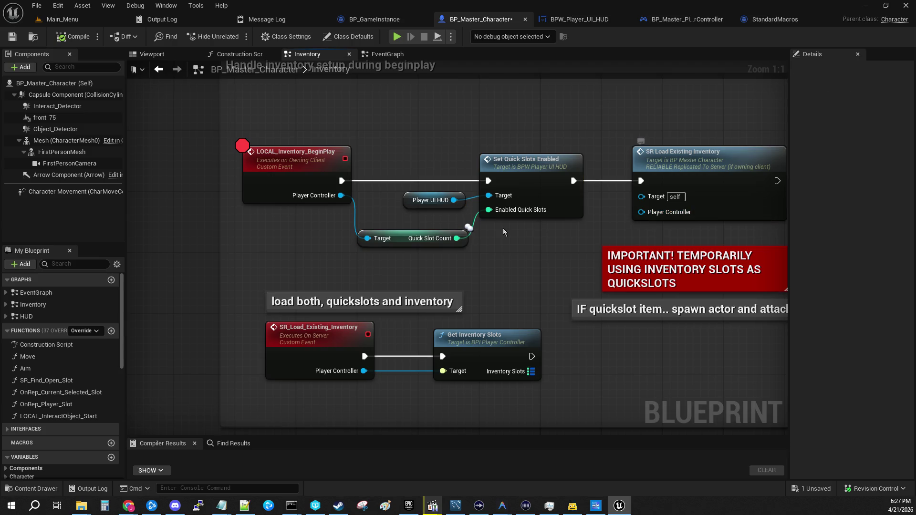
- Reroute the Player Controller wire into SR Load Existing Inventory, then save and compile
double_click(352, 204)
mouse_move(357, 208)
mouse_down()
mouse_move(368, 218)
mouse_move(647, 237)
mouse_move(641, 212)
mouse_up()
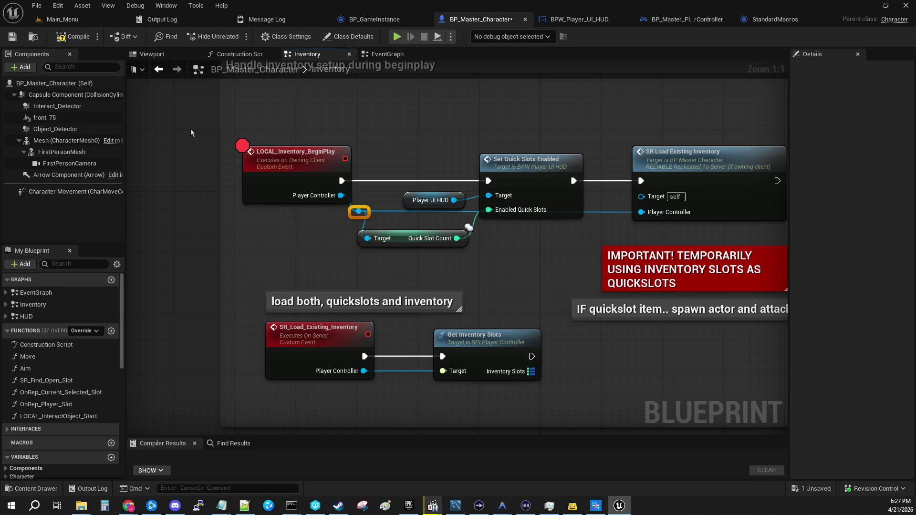
click(12, 36)
click(71, 40)
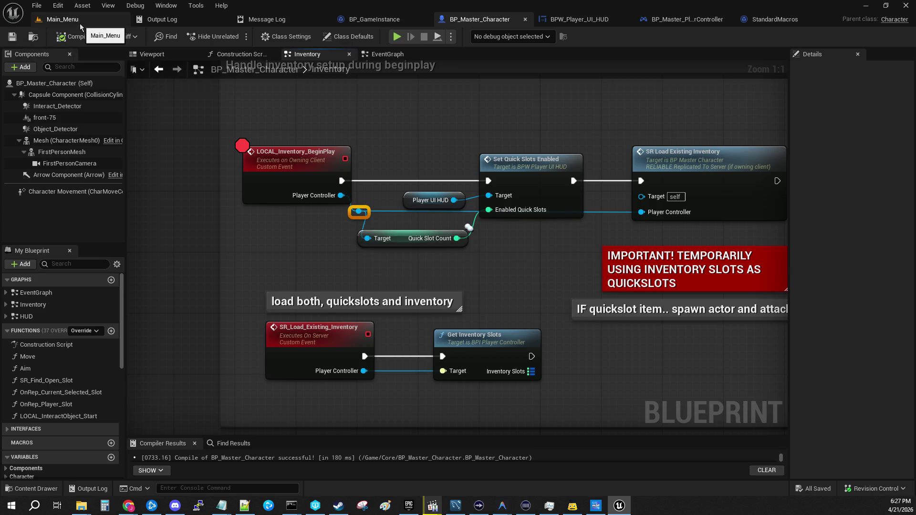
- Host from Main_Menu, resume past two breakpoints, then pick up an item and use the terminal
click(79, 24)
click(236, 37)
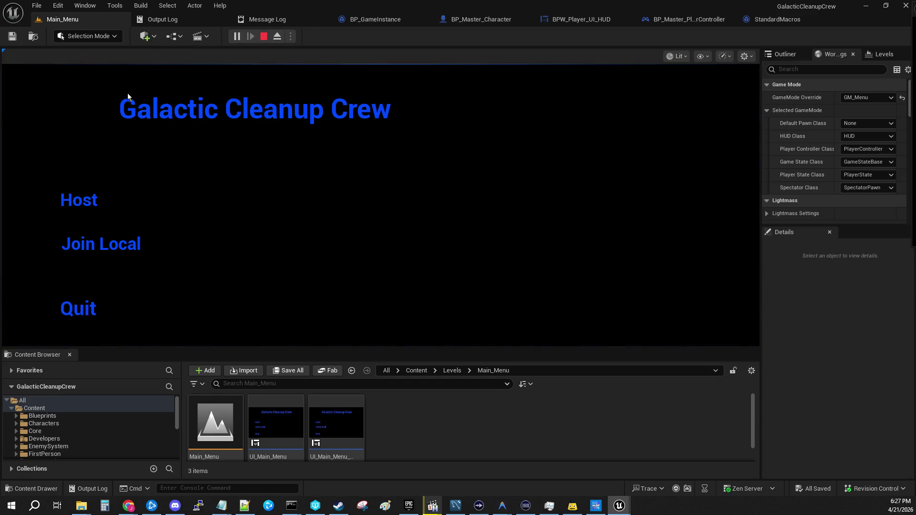
click(84, 195)
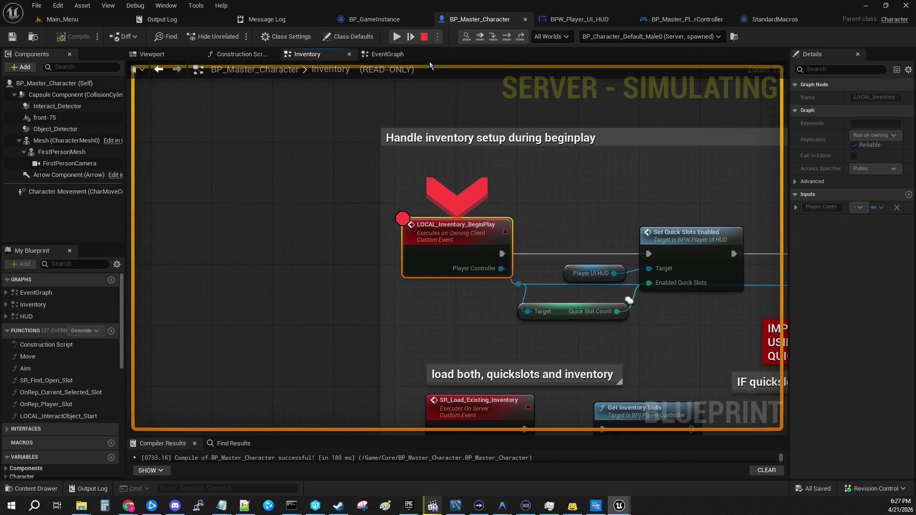
click(397, 36)
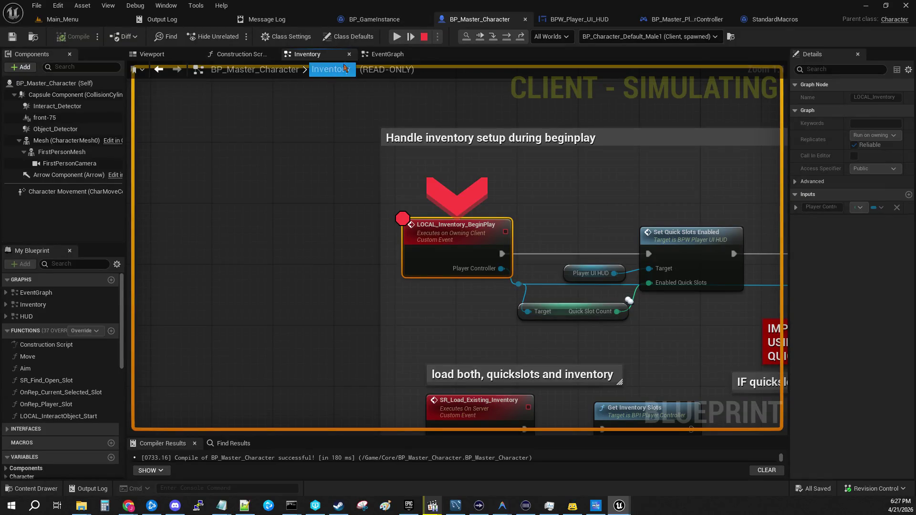
click(397, 37)
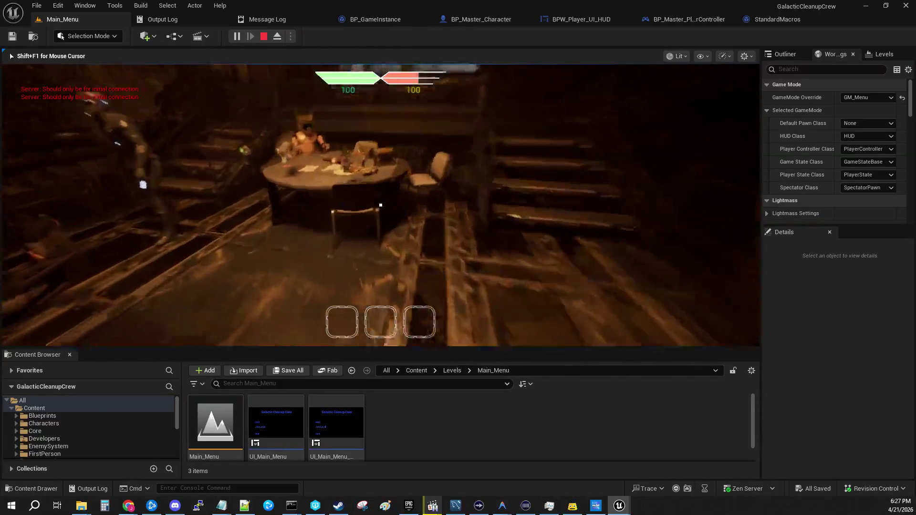
key(e)
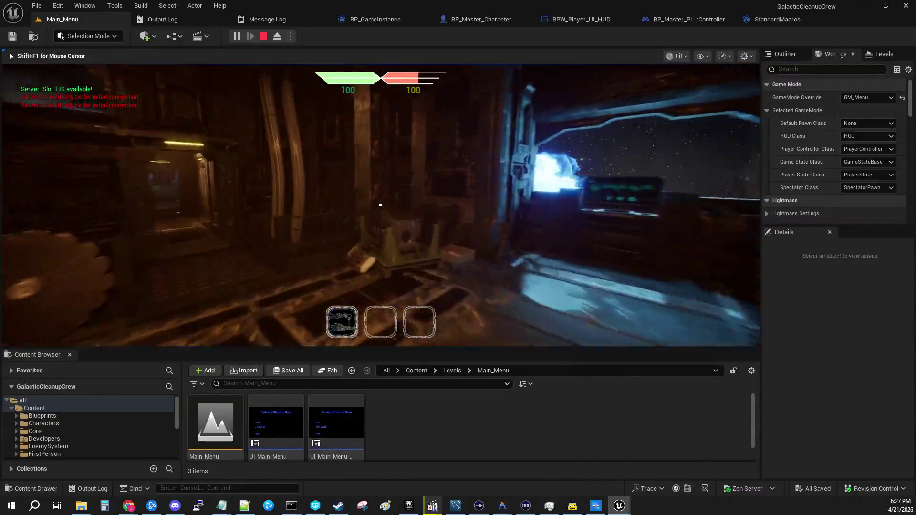
key(e)
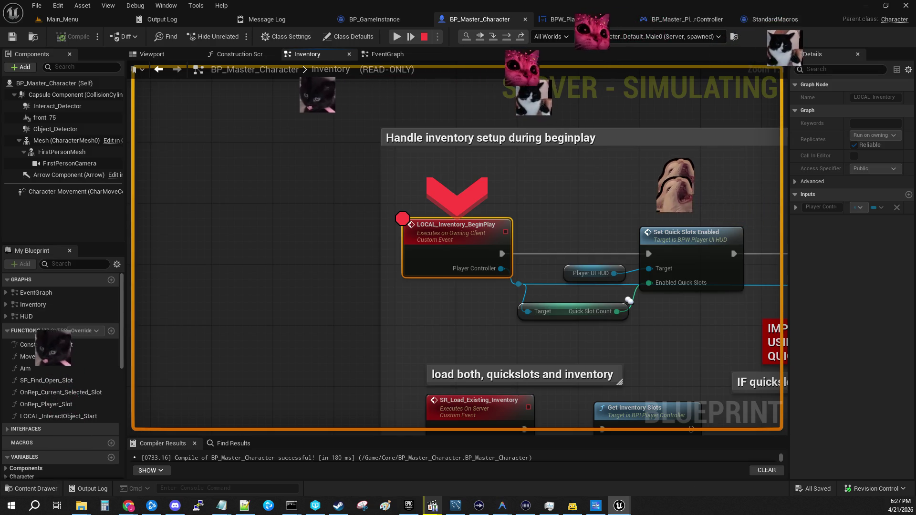
- Step through Set Quick Slots Enabled and the HUD's quick-slot event, back to the inventory graph
click(494, 38)
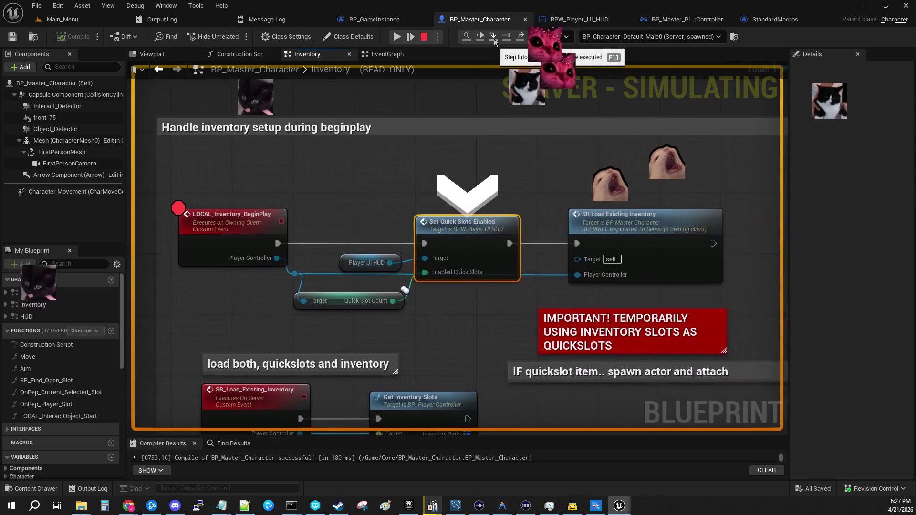
click(494, 38)
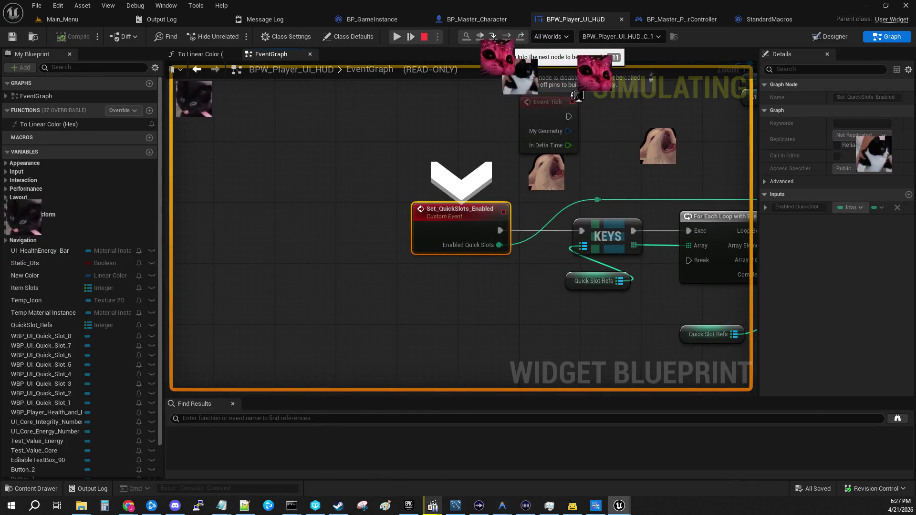
click(527, 37)
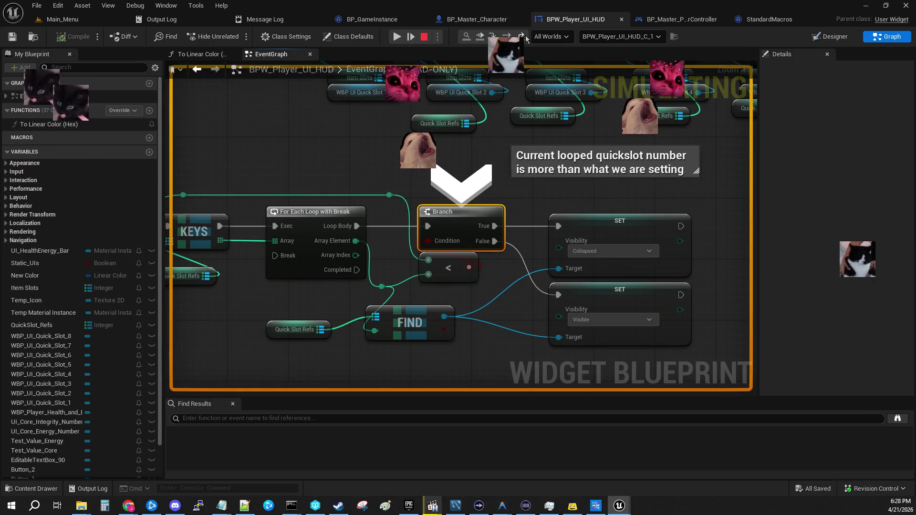
click(527, 37)
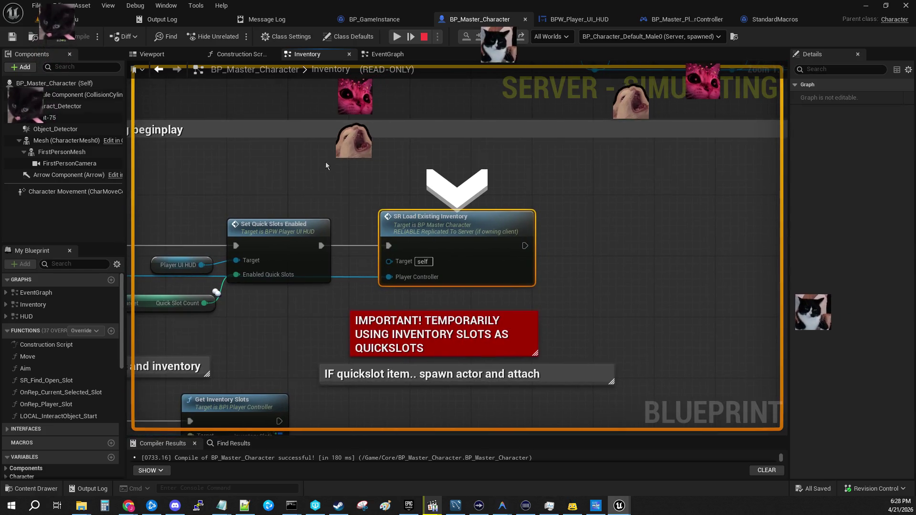
- Check pin values, advance to Get Inventory Slots, and step into GetInventorySlots
mouse_move(615, 244)
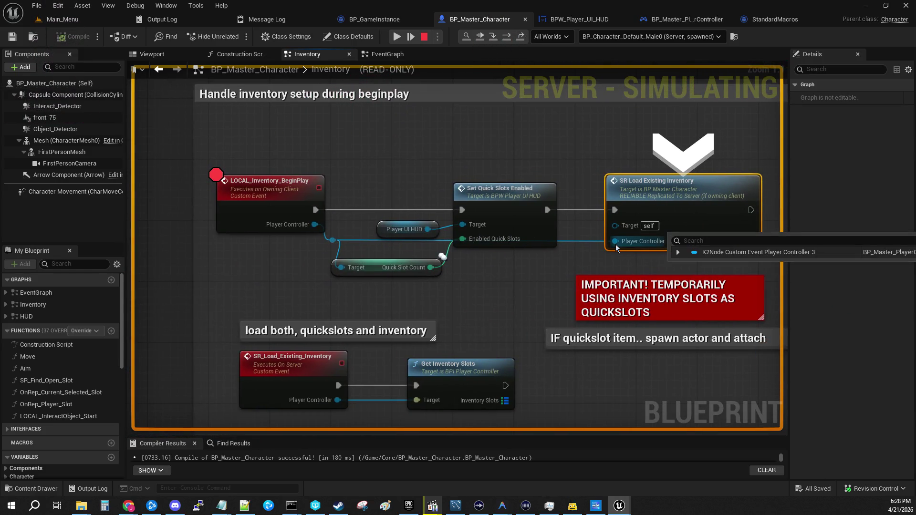
mouse_move(294, 349)
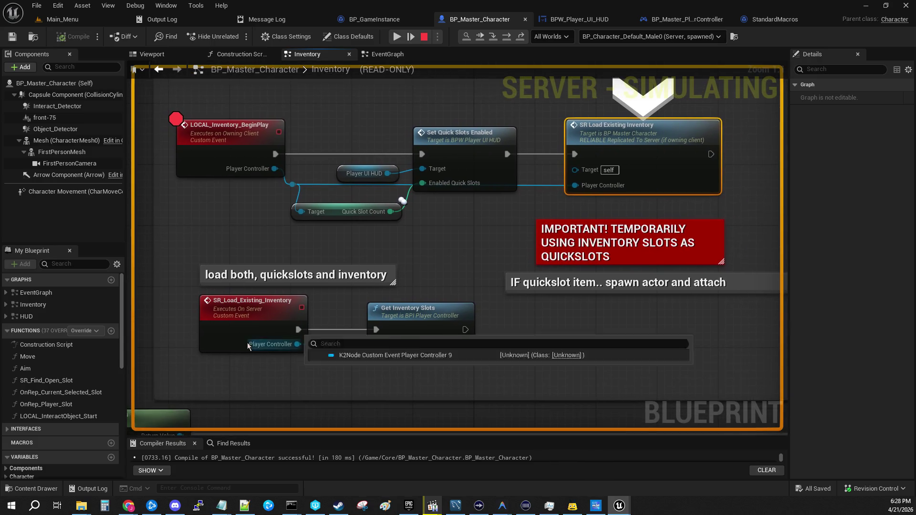
click(494, 38)
click(495, 39)
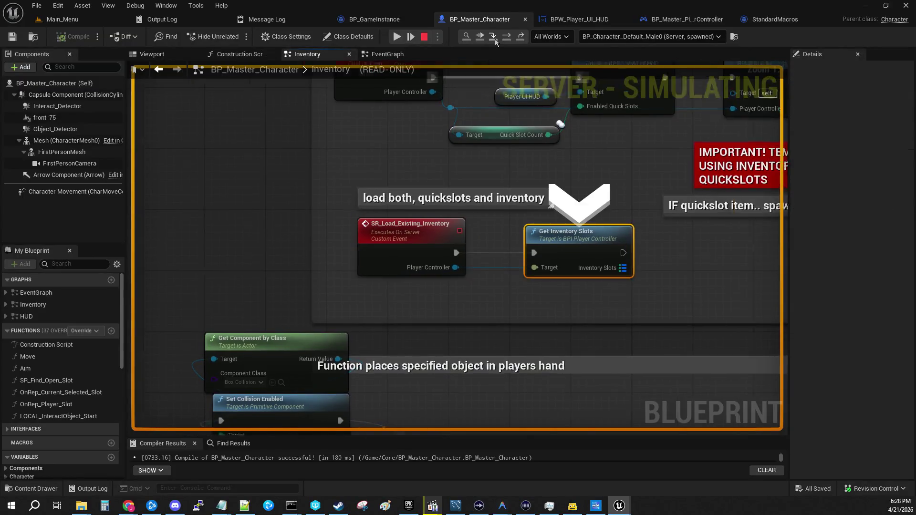
mouse_move(345, 270)
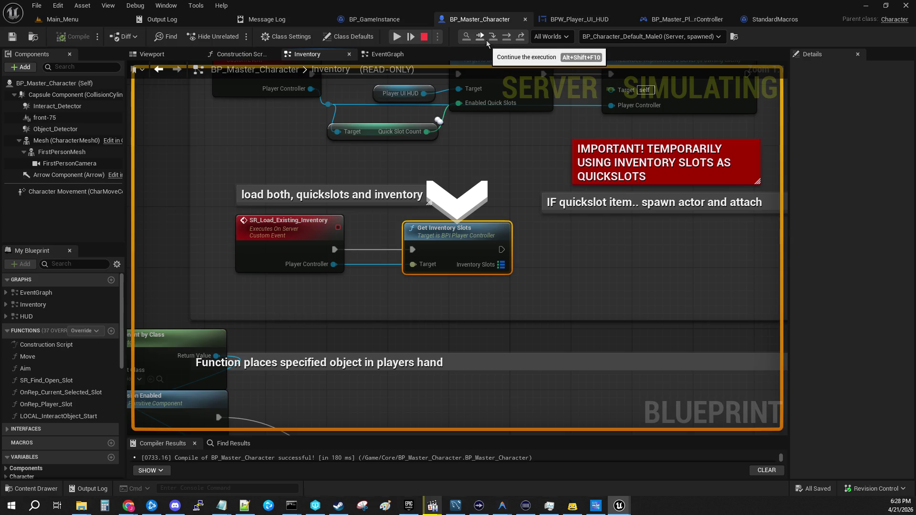
mouse_move(575, 272)
mouse_down()
mouse_move(432, 334)
mouse_move(535, 329)
mouse_up()
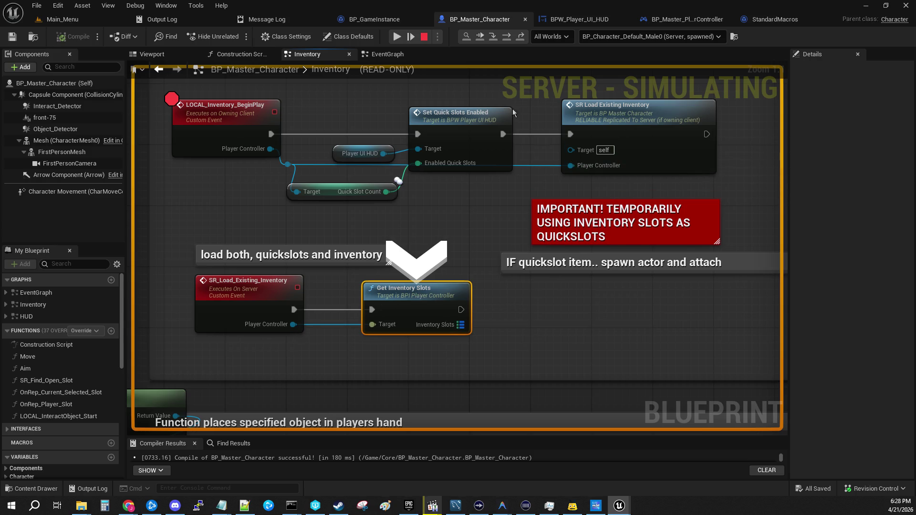
click(493, 36)
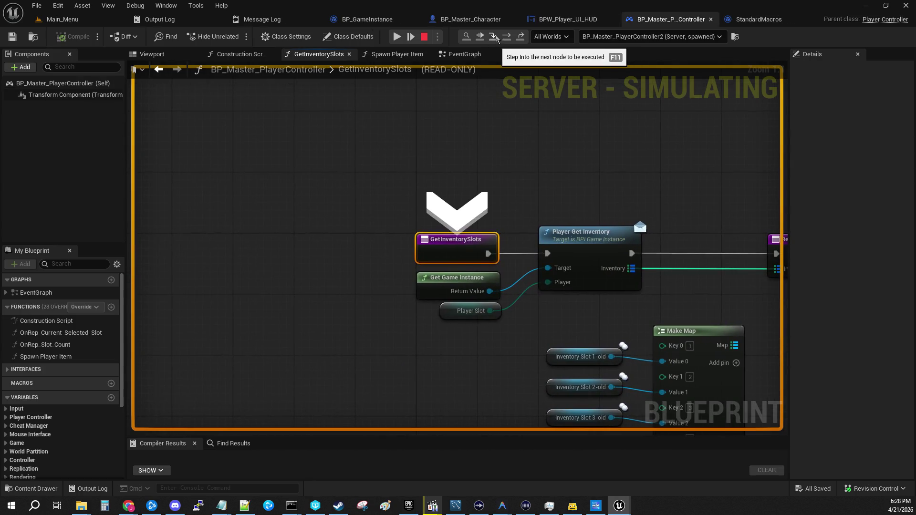
- Step through the game instance's Player_Get_Inventory and back out to GetInventorySlots' return
click(495, 37)
mouse_move(360, 303)
mouse_move(359, 283)
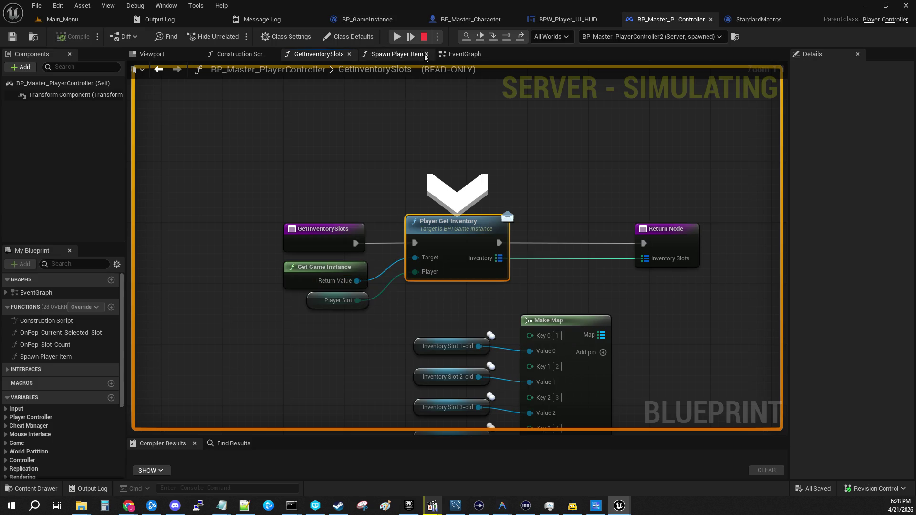
click(494, 37)
click(493, 37)
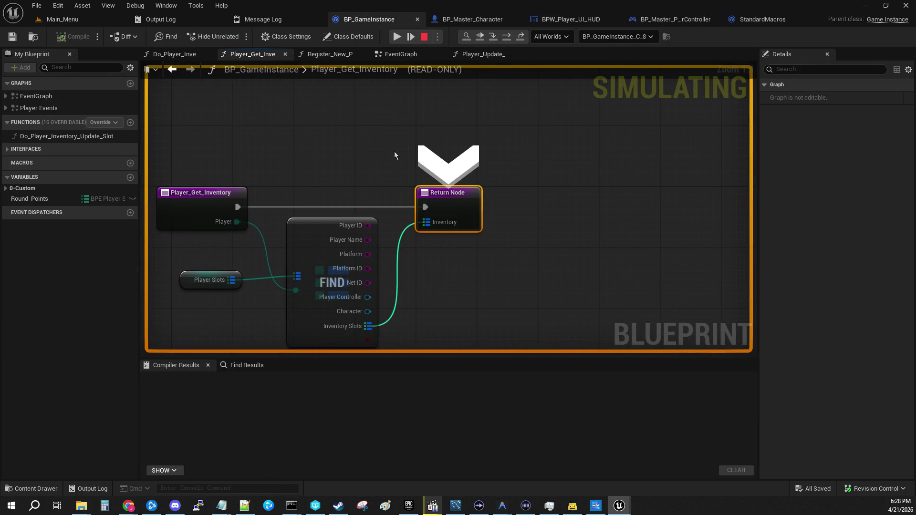
click(493, 37)
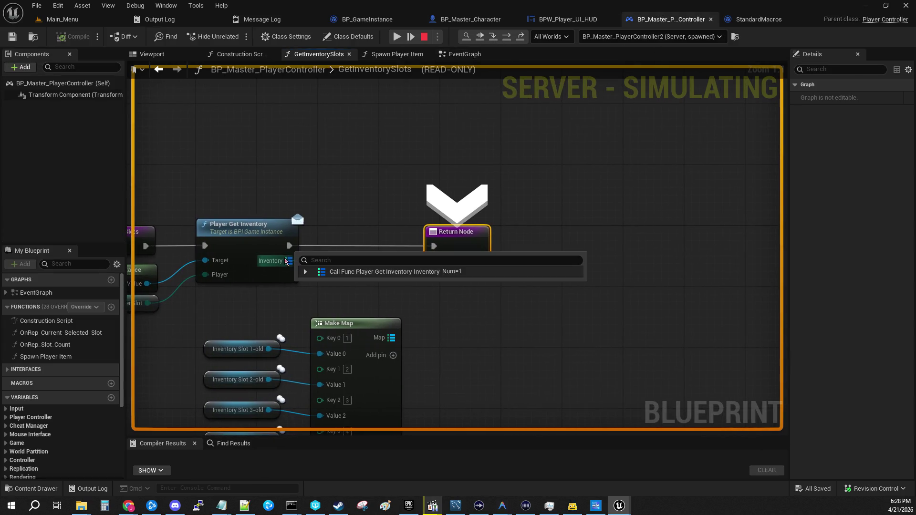
- Expand the returned inventory value and its first entry, then continue to the client breakpoint
click(305, 272)
click(313, 284)
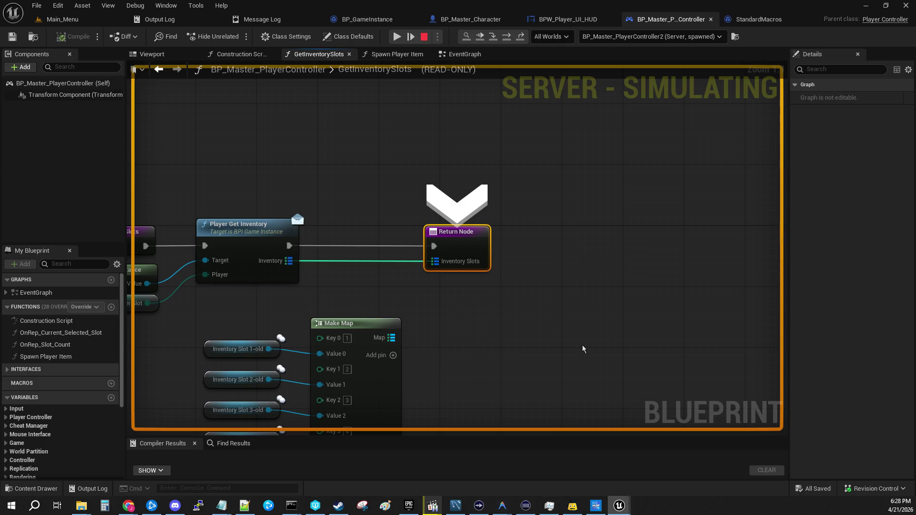
click(496, 40)
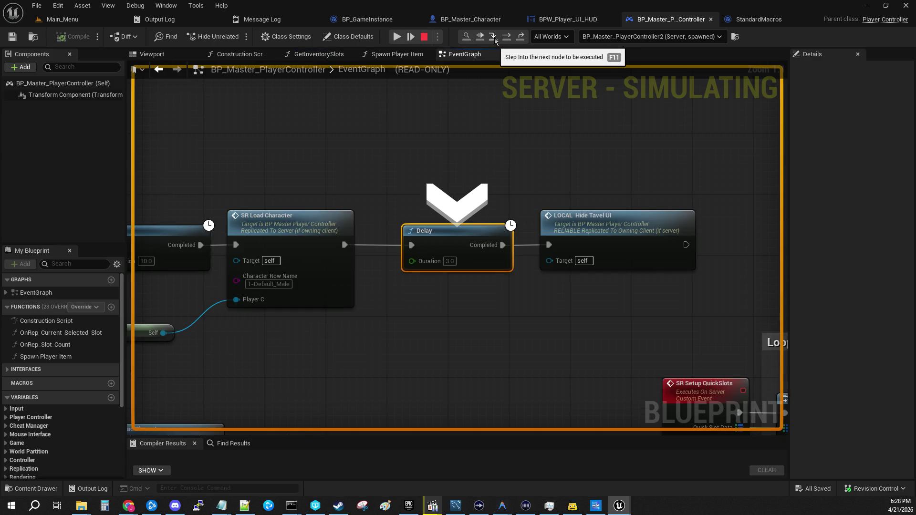
click(495, 41)
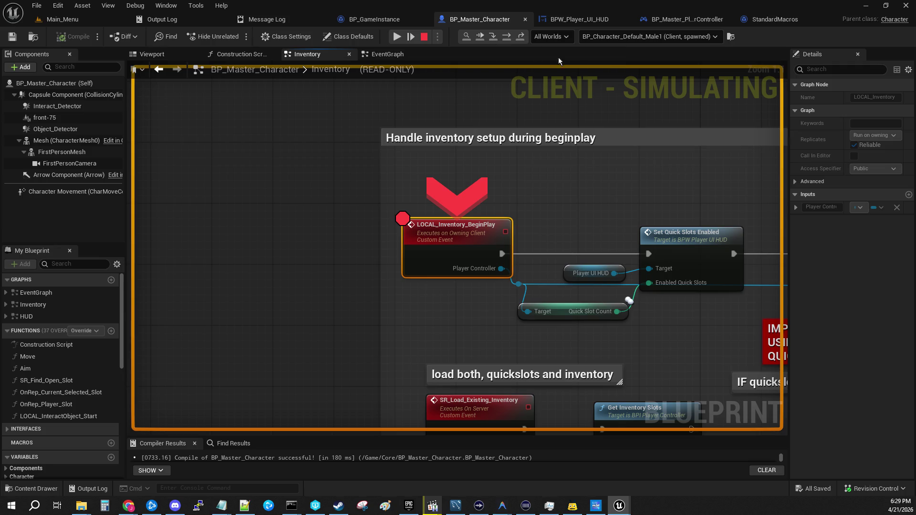
- Check the debug object list and step the client through the HUD's quick-slot logic
click(651, 38)
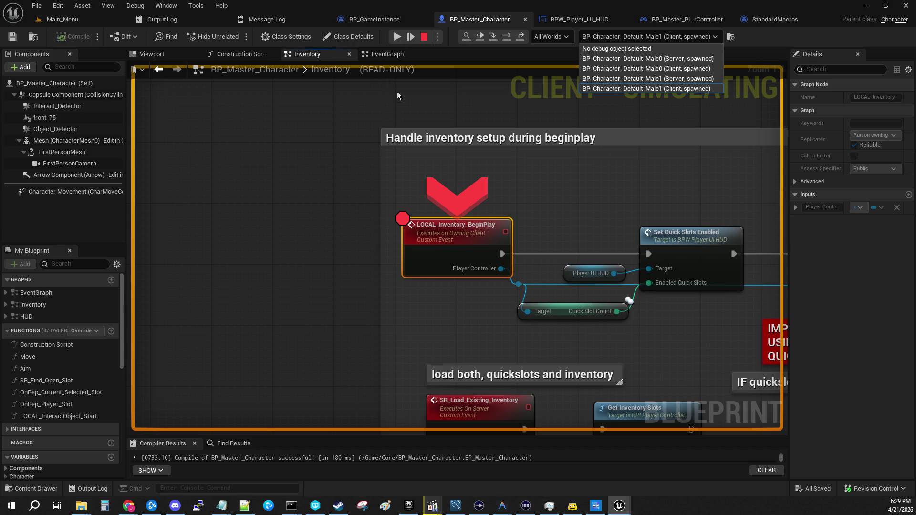
click(436, 79)
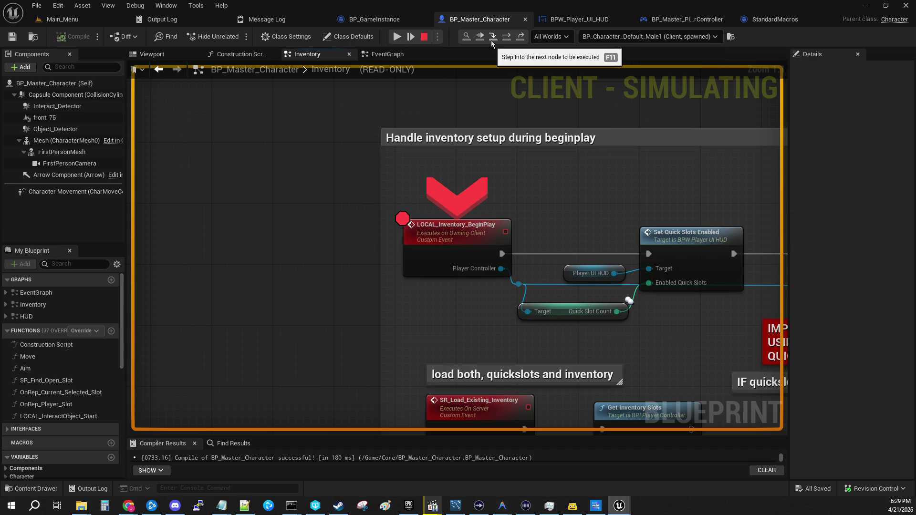
click(520, 37)
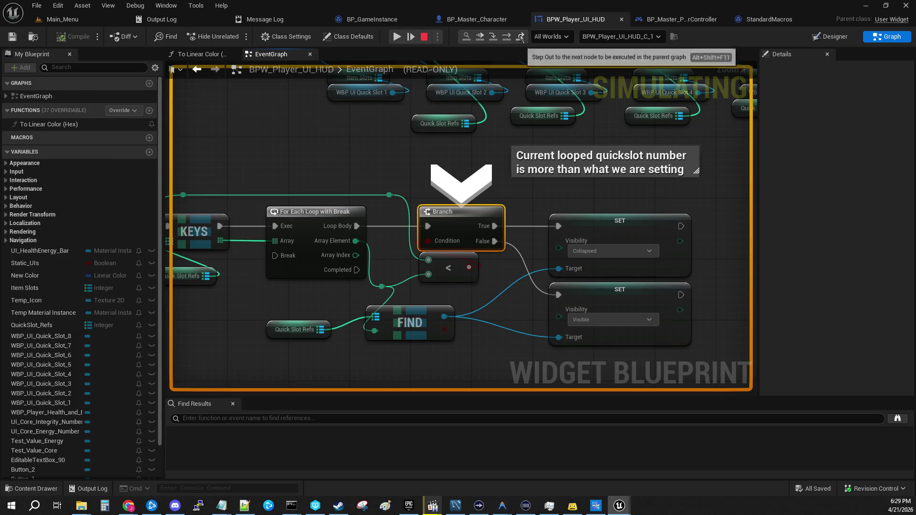
click(521, 37)
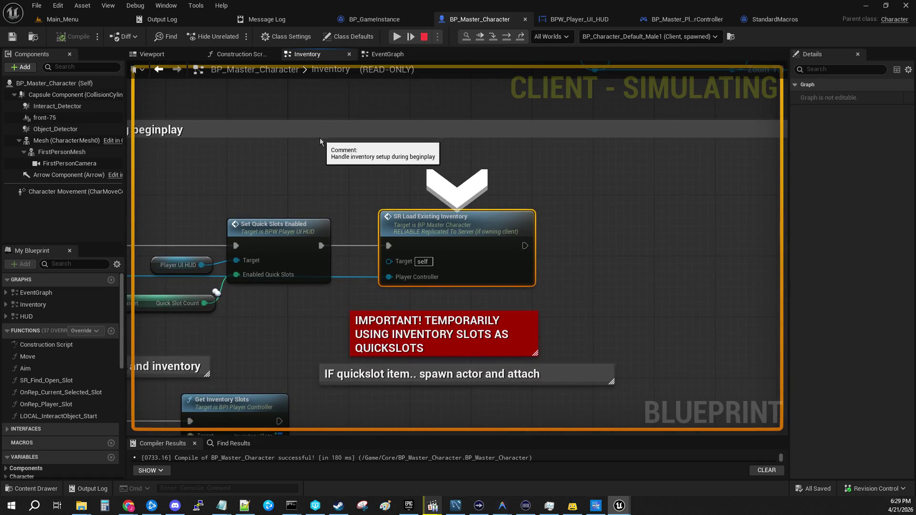
- Resume the game from the breakpoint and switch back to the Main_Menu level
drag(290, 179, 379, 151)
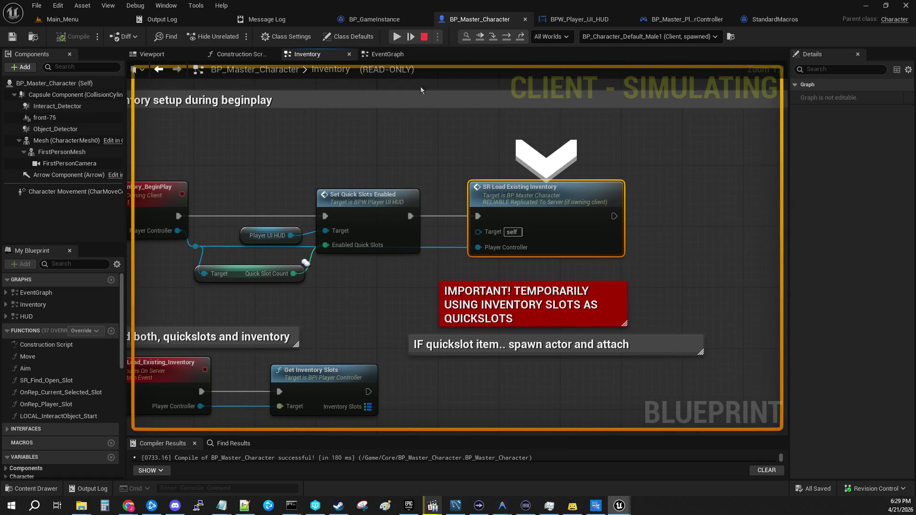
click(493, 37)
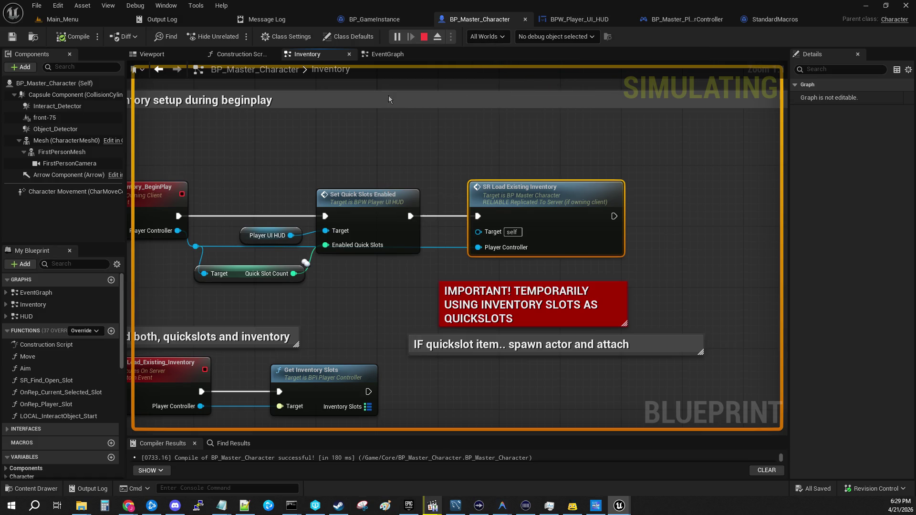
click(93, 20)
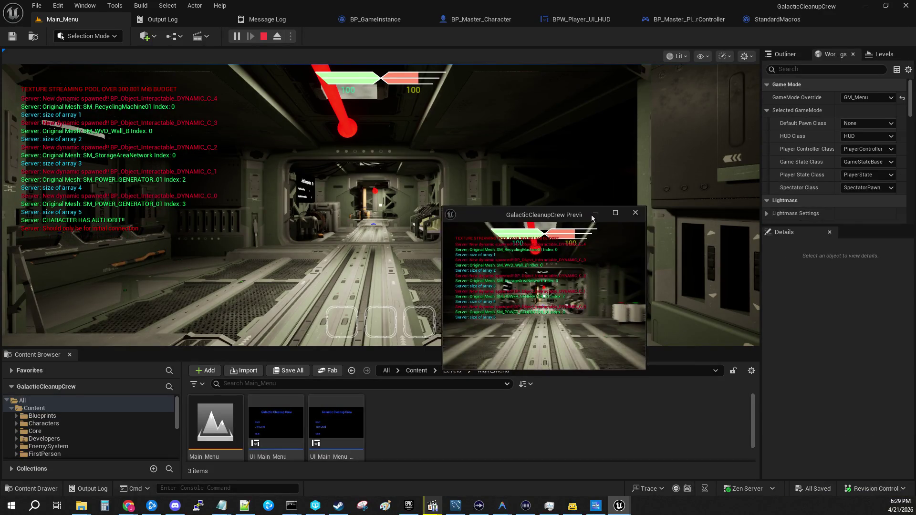
- Enlarge the client preview and run and jump the character around with A, D and Space
double_click(560, 213)
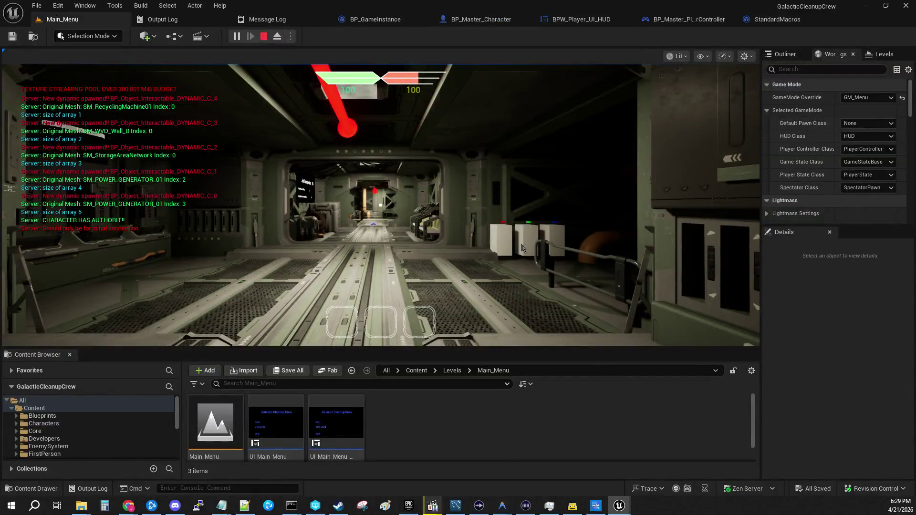
click(522, 248)
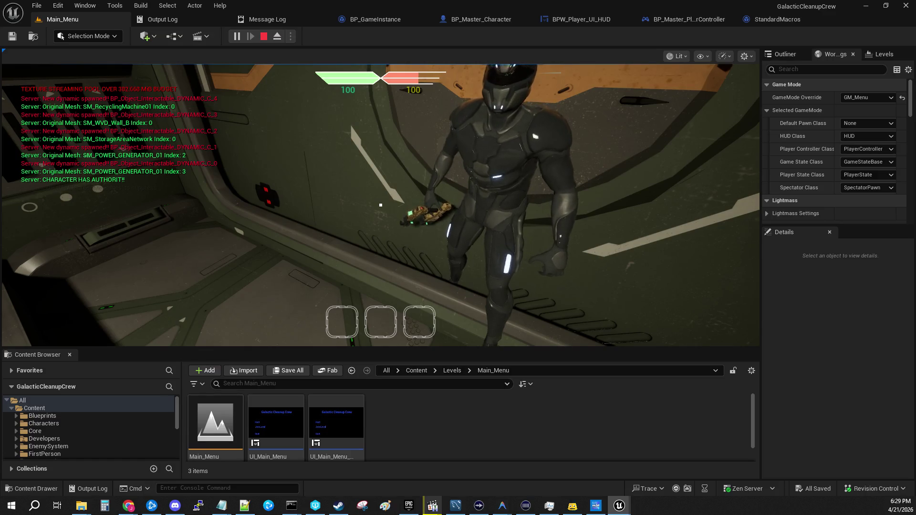
key(a)
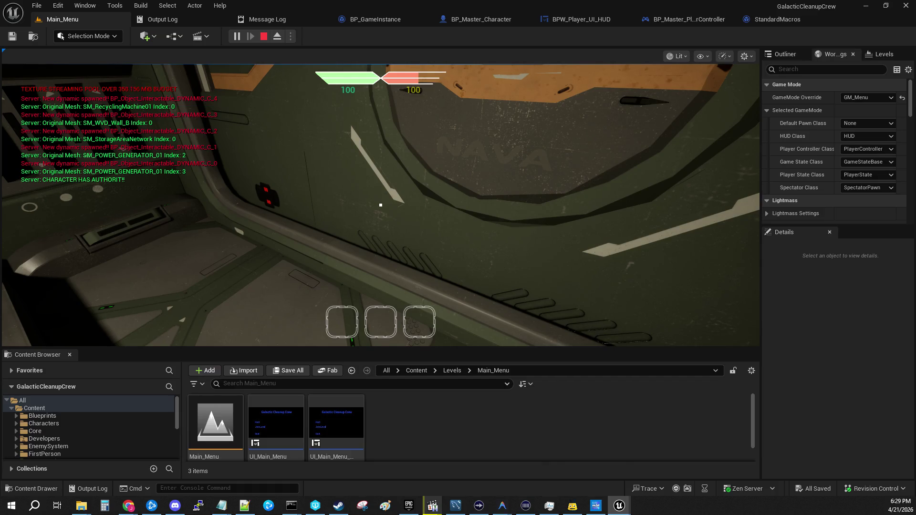
click(380, 205)
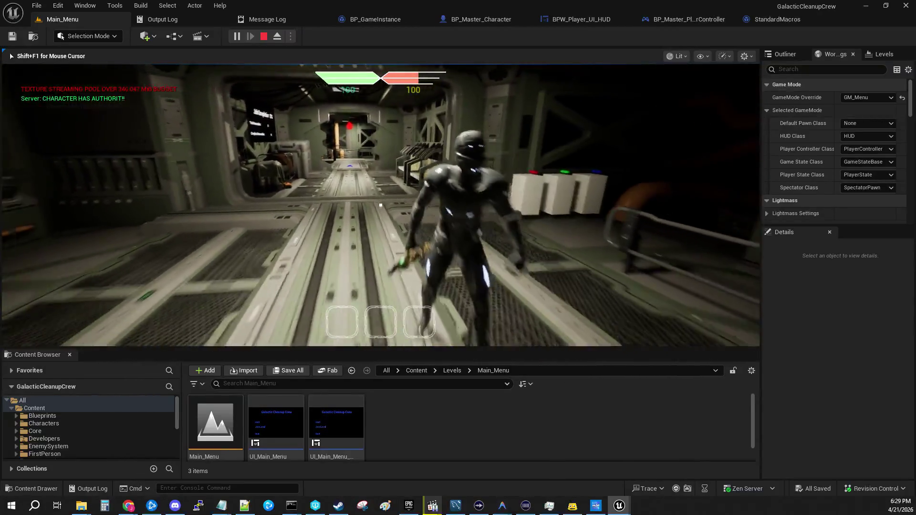
key(shift+F1)
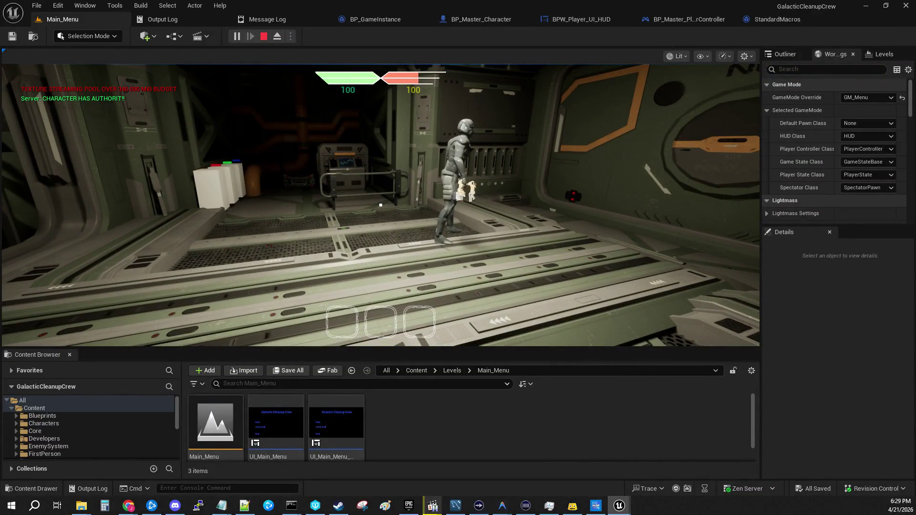
click(381, 205)
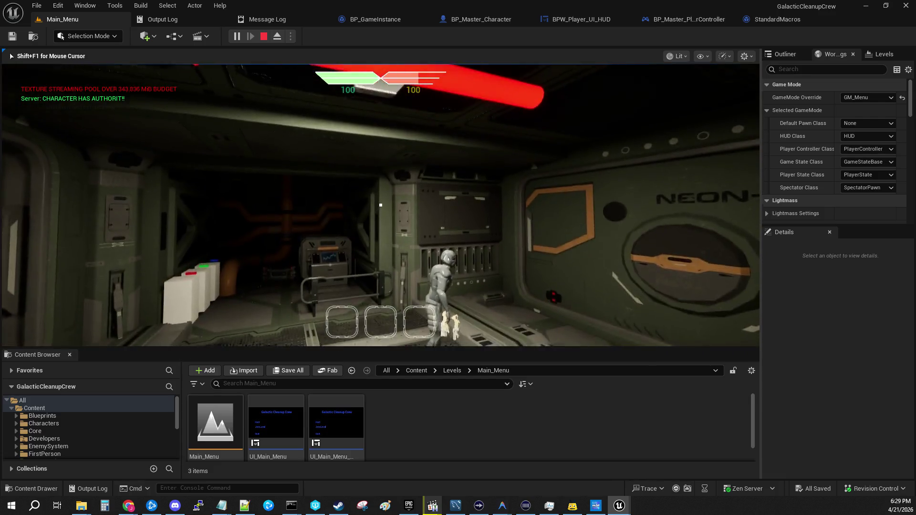
key(a)
key(space)
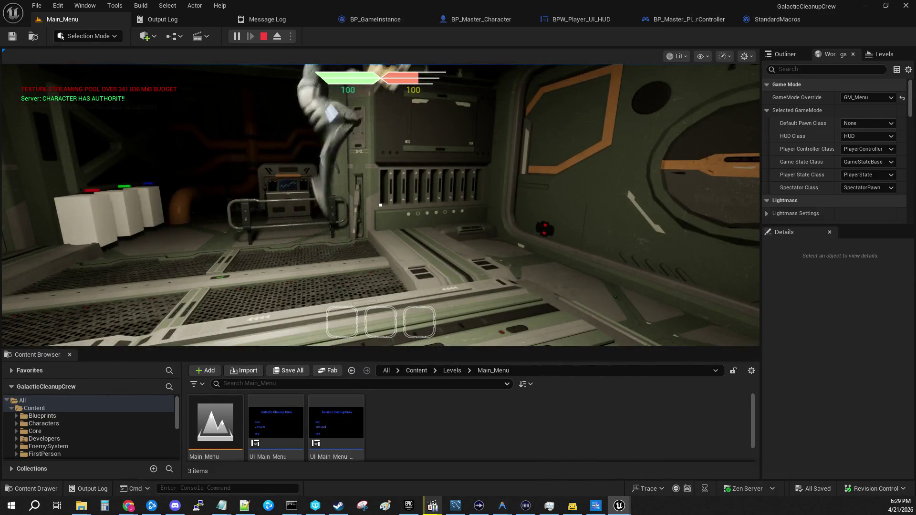
key(d)
key(space)
key(a)
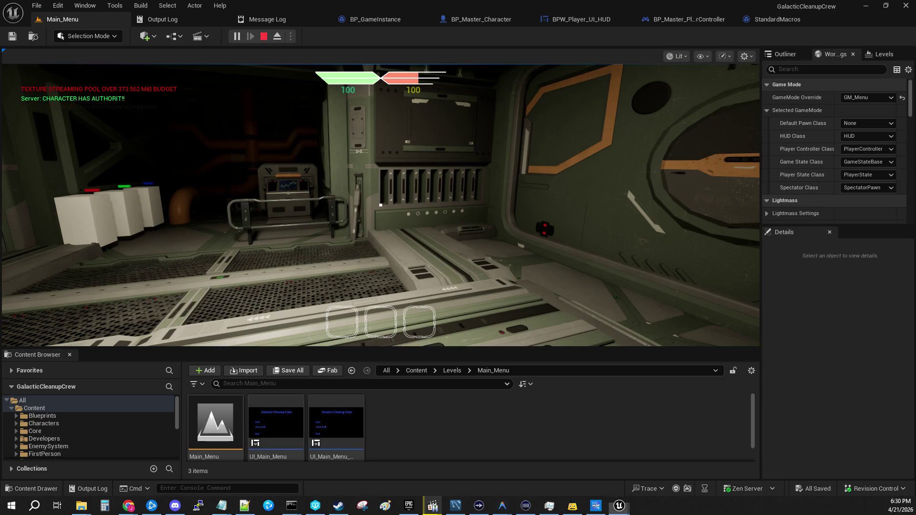
click(667, 235)
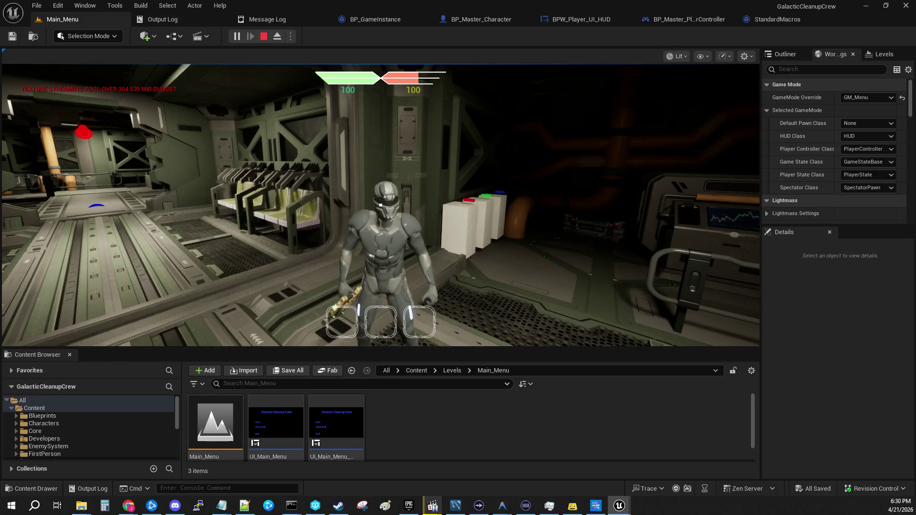
click(740, 164)
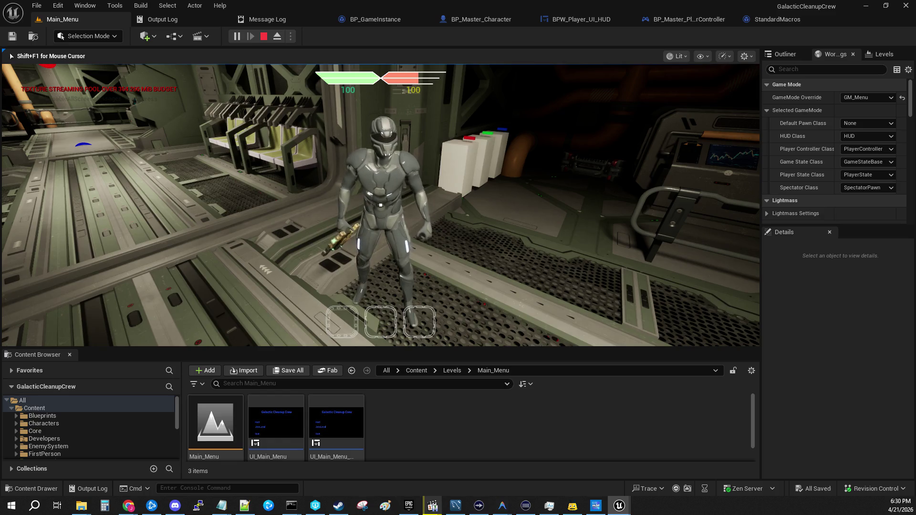
- End the play session and select LOCAL_Inventory_BeginPlay in BP_Master_Character's Inventory graph
key(Escape)
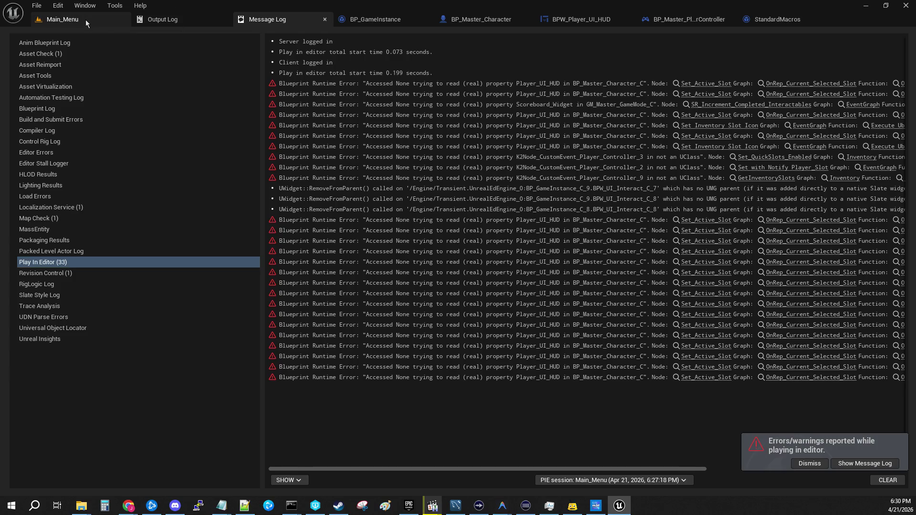
click(470, 22)
scroll(469, 233, up, 3)
click(469, 233)
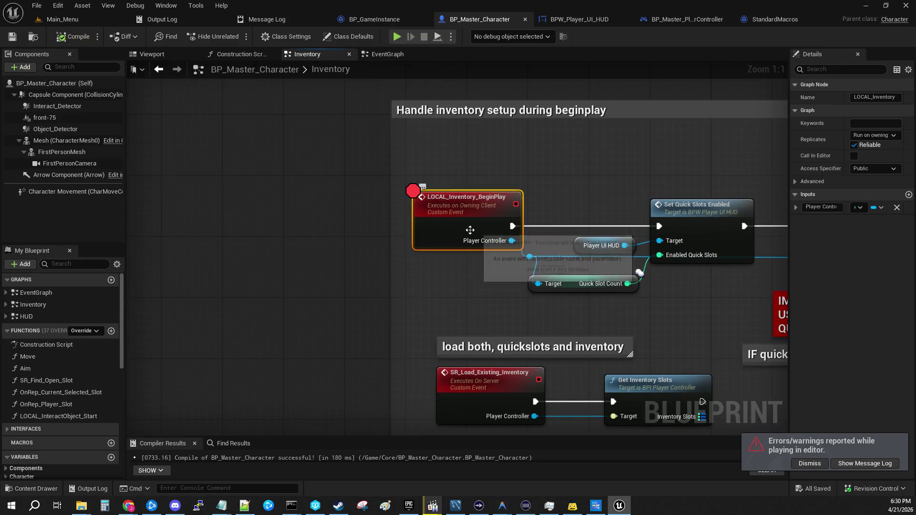
- Widen the Details panel, pan to show the chain through SR Load Existing Inventory, then open EventGraph
drag(791, 143, 749, 141)
drag(648, 139, 429, 134)
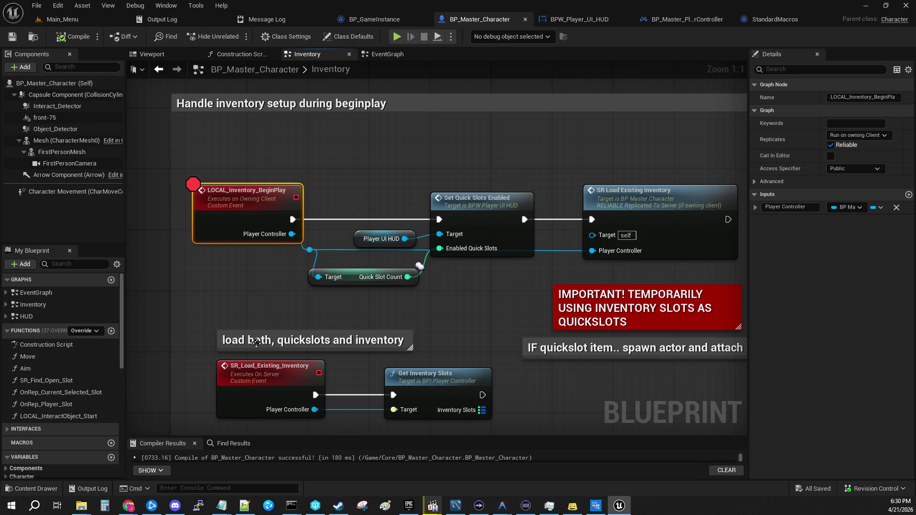
drag(267, 301, 278, 237)
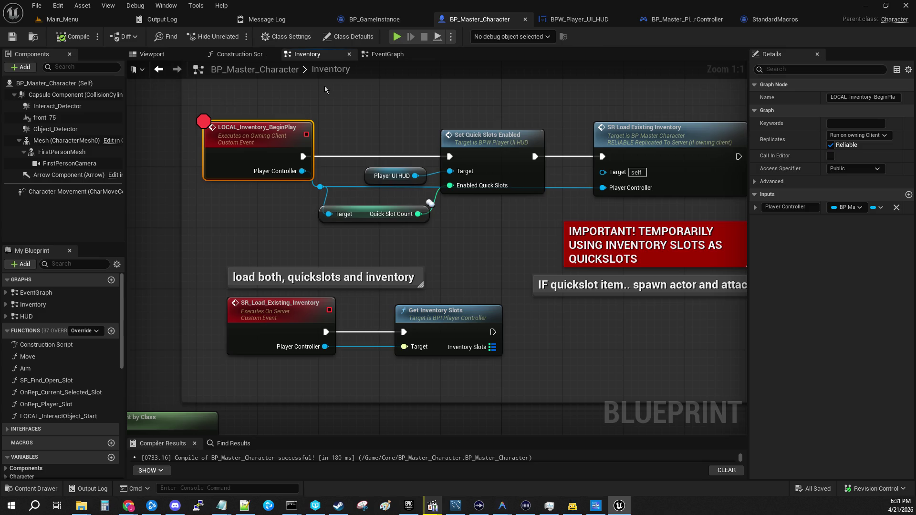
click(377, 57)
- Find the Call beginplay nodes and disconnect Add to Viewport from LOCAL Inventory Begin Play
scroll(405, 287, down, 2)
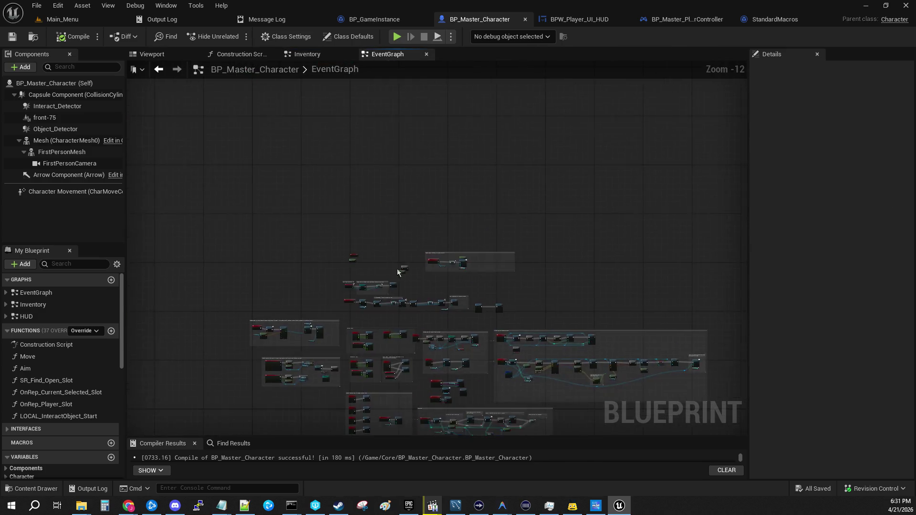
scroll(405, 310, up, 5)
drag(679, 364, 157, 312)
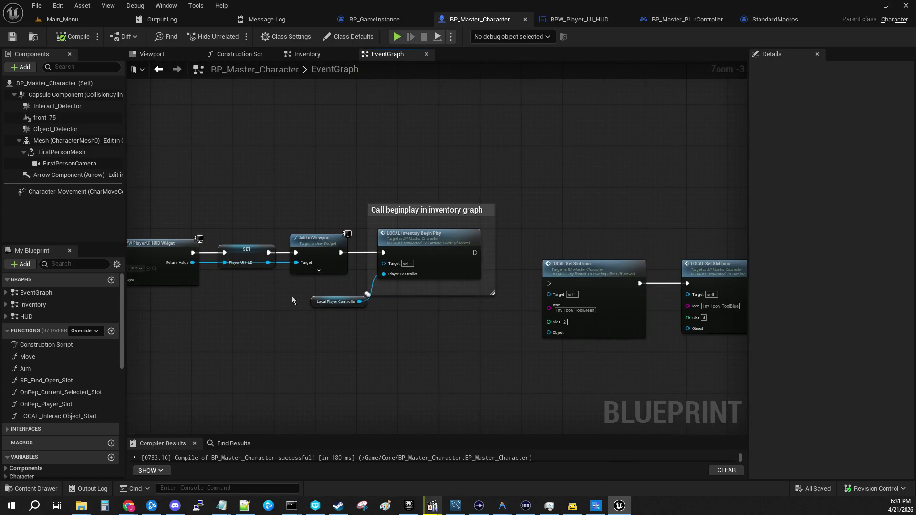
scroll(445, 302, up, 3)
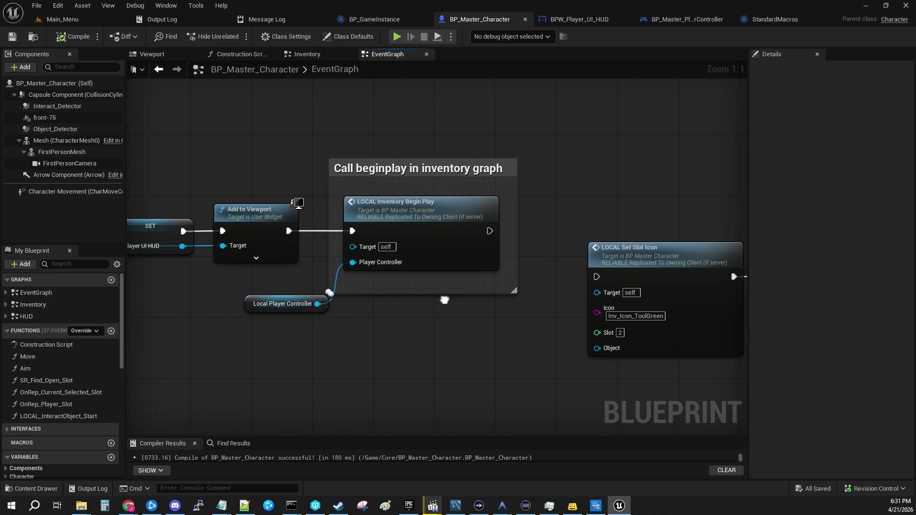
drag(443, 302, 480, 306)
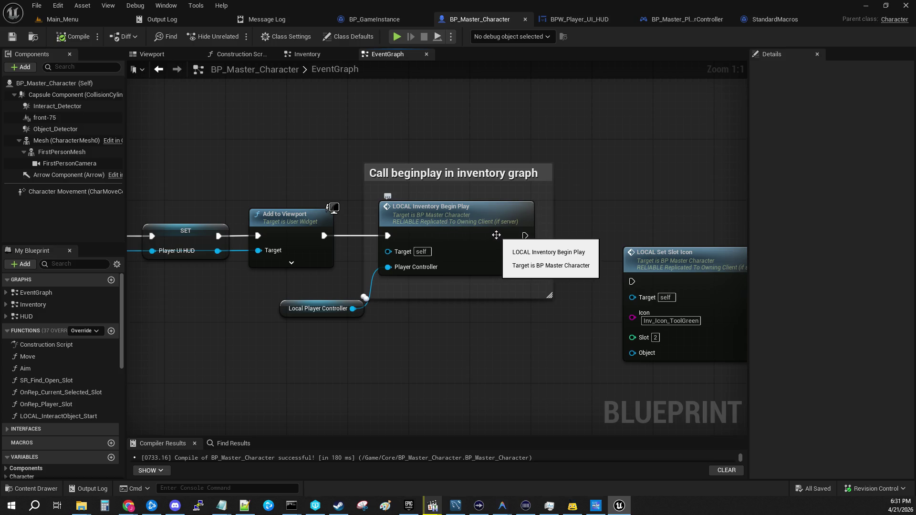
mouse_move(229, 147)
mouse_down()
mouse_move(181, 72)
mouse_move(233, 78)
mouse_move(238, 108)
mouse_move(608, 127)
mouse_move(249, 155)
mouse_move(286, 193)
mouse_up()
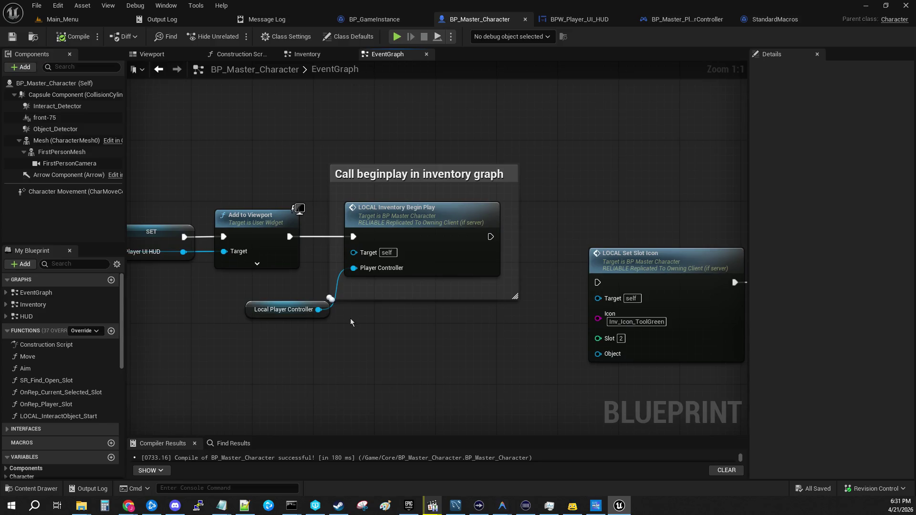
alt+click(289, 237)
- Move the Call beginplay group beside LOCAL Possessed, chain it after LOCAL Possessed, and save
drag(310, 150, 407, 417)
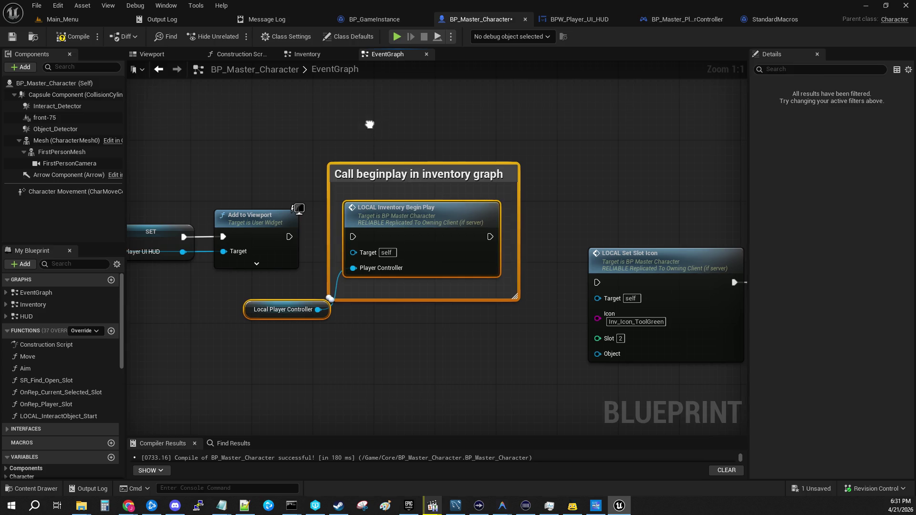
drag(419, 379, 744, 477)
drag(547, 285, 748, 278)
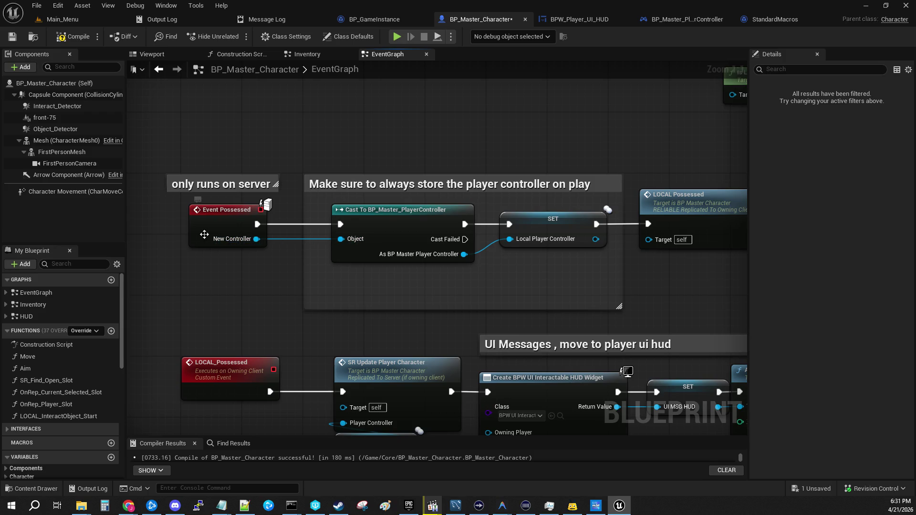
drag(622, 258, 147, 248)
mouse_move(749, 339)
mouse_down()
mouse_move(658, 318)
mouse_move(307, 134)
mouse_move(262, 159)
mouse_move(256, 152)
mouse_up()
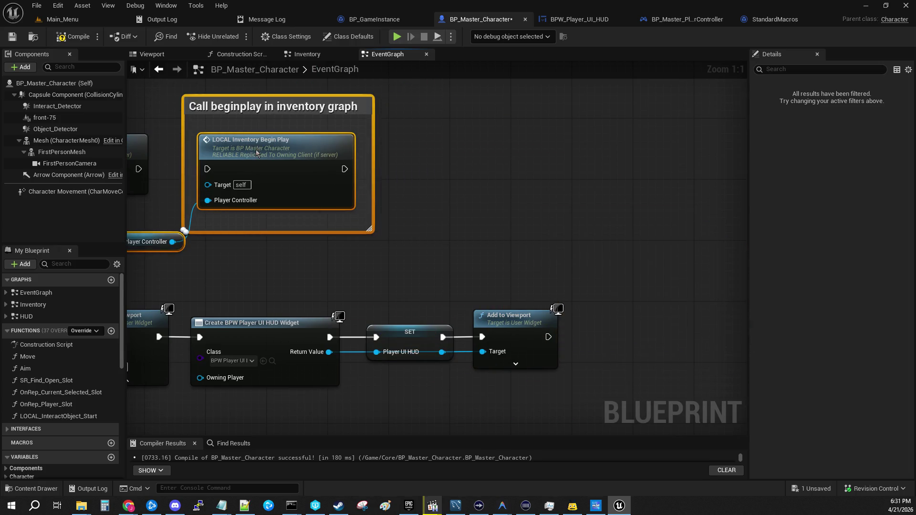
drag(473, 188, 709, 240)
mouse_move(374, 221)
mouse_down()
mouse_move(427, 234)
mouse_move(443, 220)
mouse_up()
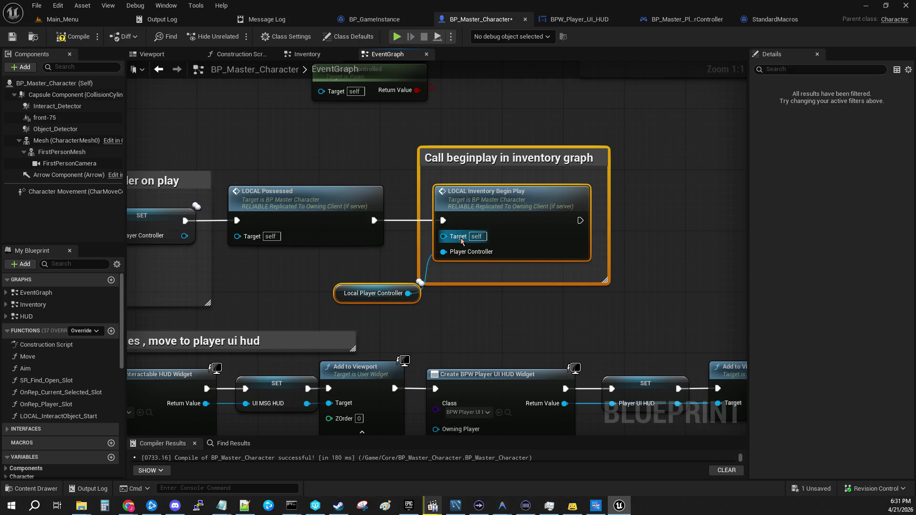
click(508, 323)
click(12, 36)
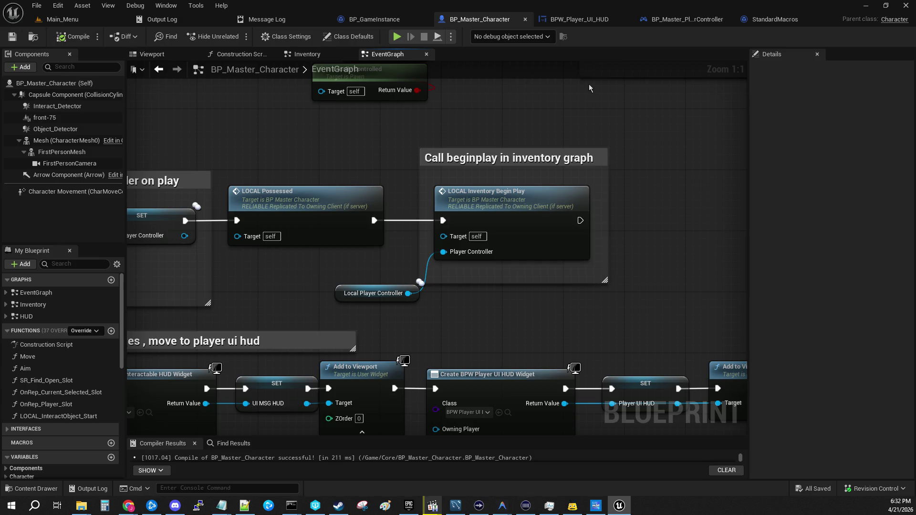
double_click(537, 204)
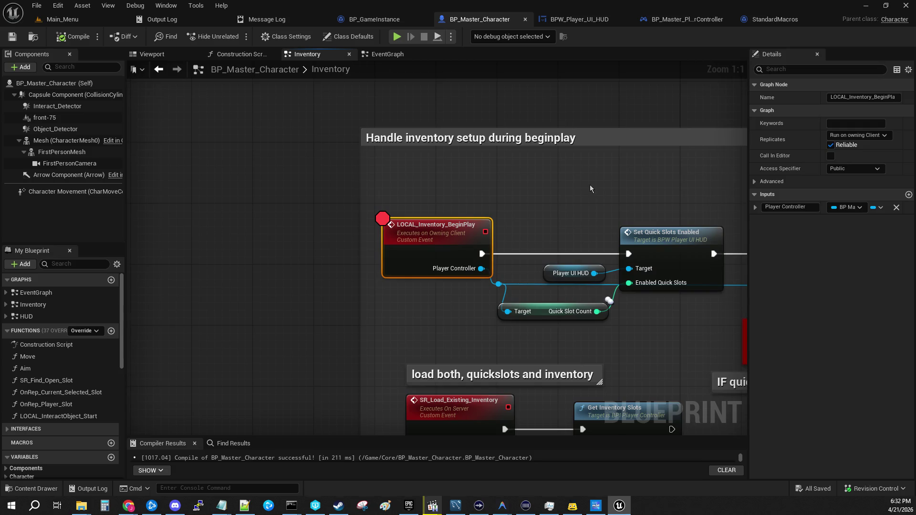
- Inspect the SR Load Existing Inventory call and server event, then play from the Main_Menu level
drag(589, 185, 305, 133)
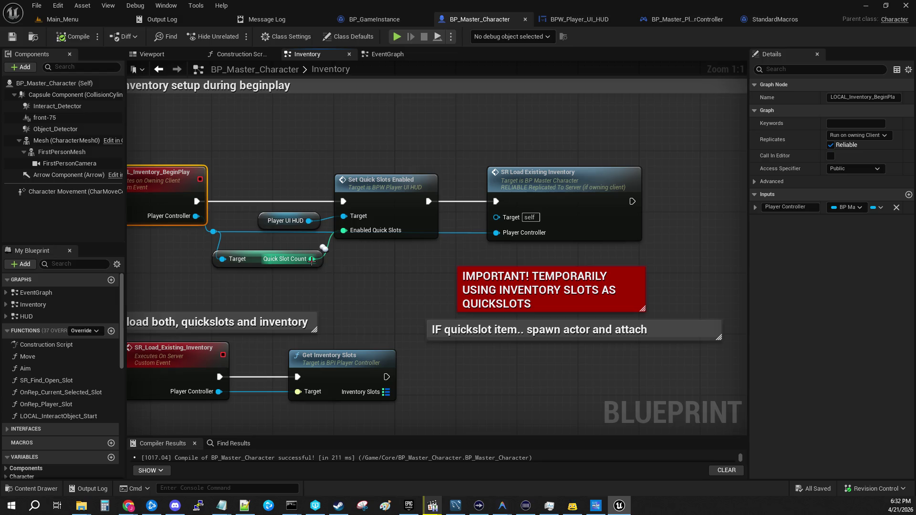
click(567, 228)
drag(388, 293, 531, 207)
click(294, 286)
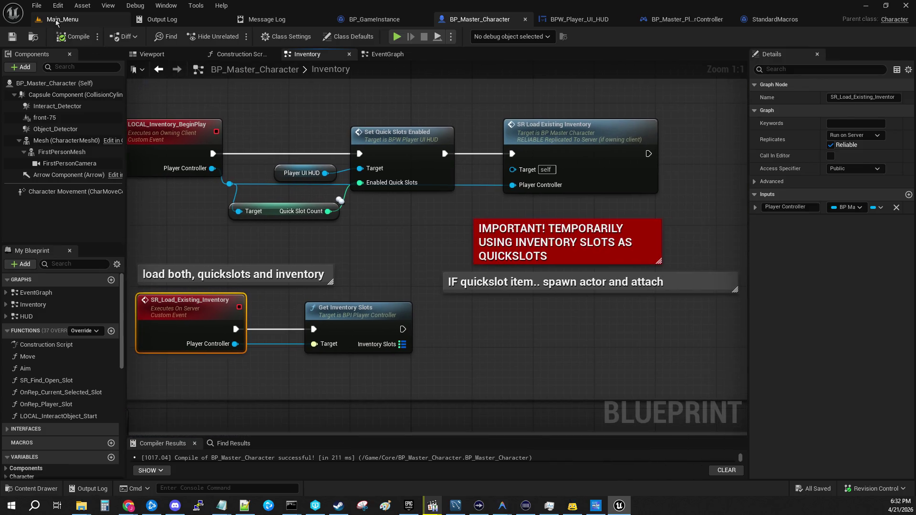
click(59, 20)
click(237, 36)
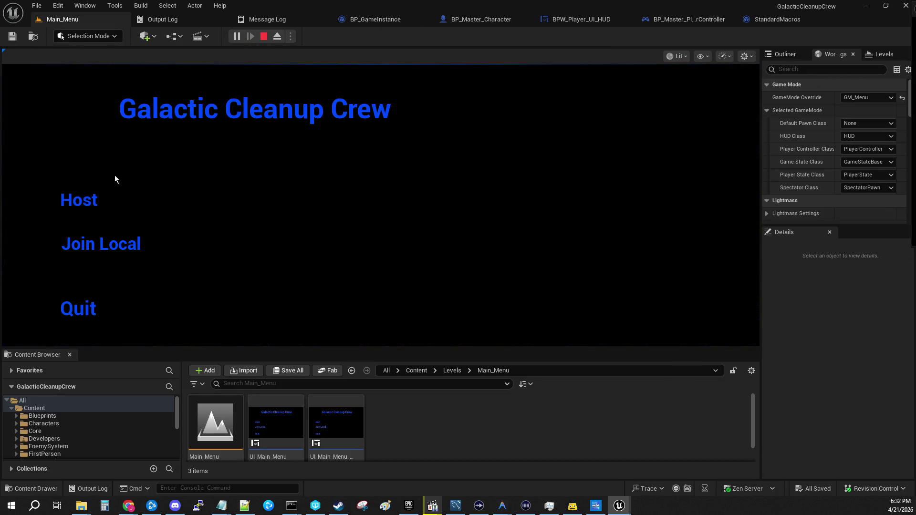
- Host and stop one session, then replay and host again to hit the LOCAL_Inventory_BeginPlay breakpoint
click(66, 213)
click(395, 36)
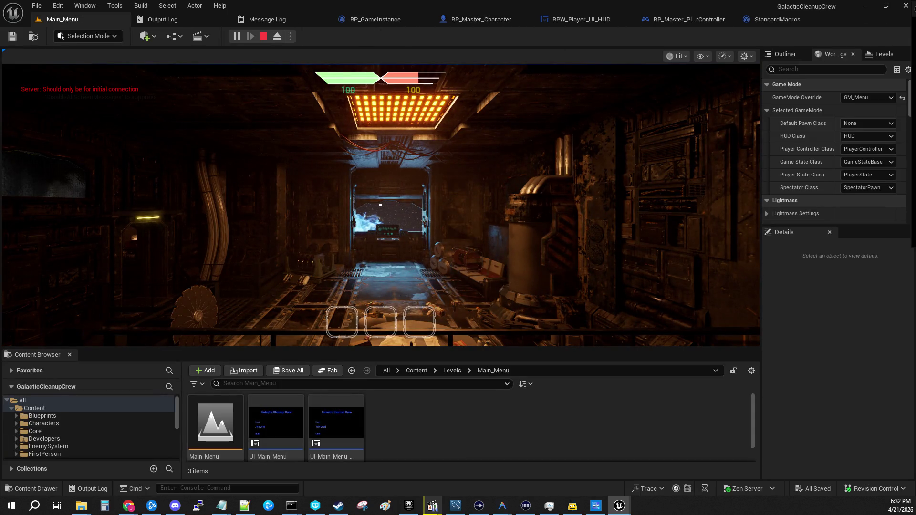
click(264, 36)
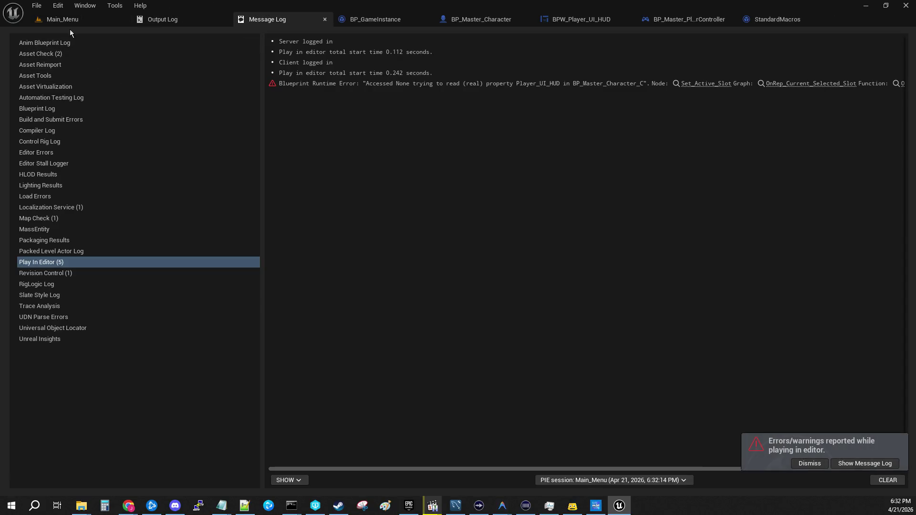
click(62, 19)
click(237, 36)
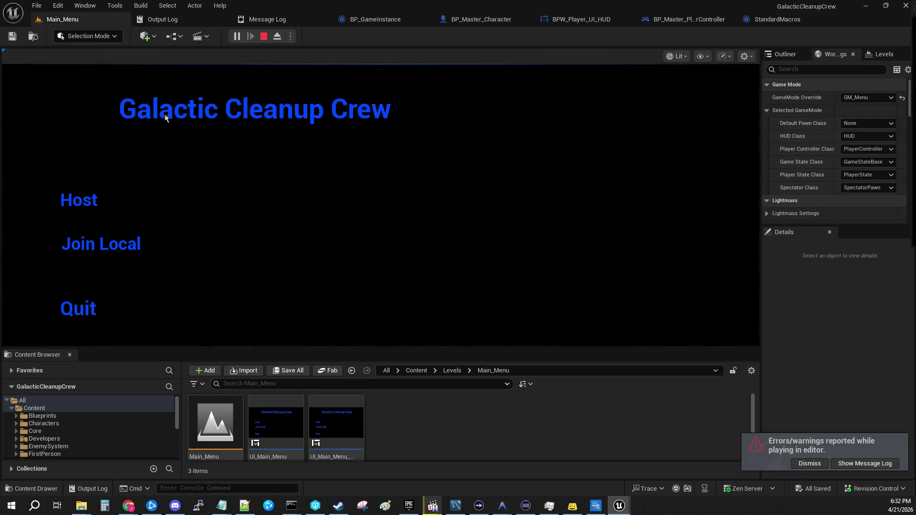
click(78, 205)
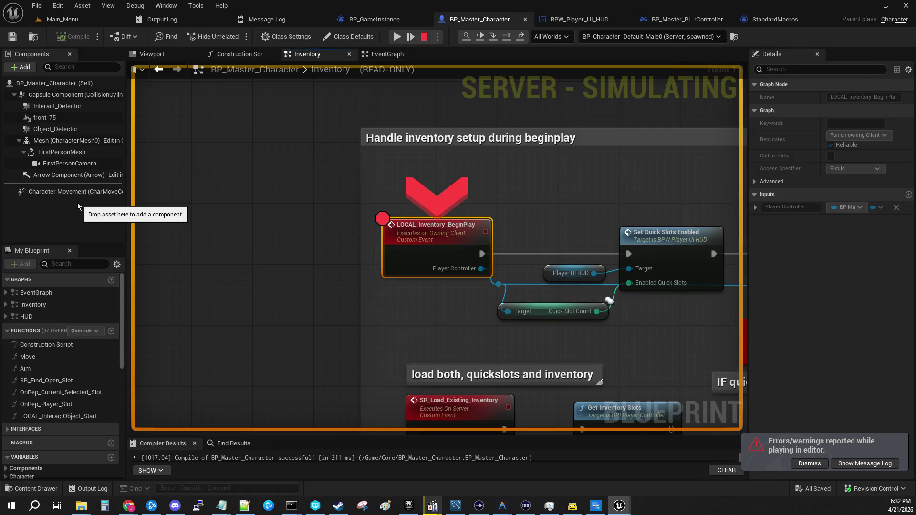
- Resume from the breakpoint and keep the spawned server character as the debug object
click(391, 39)
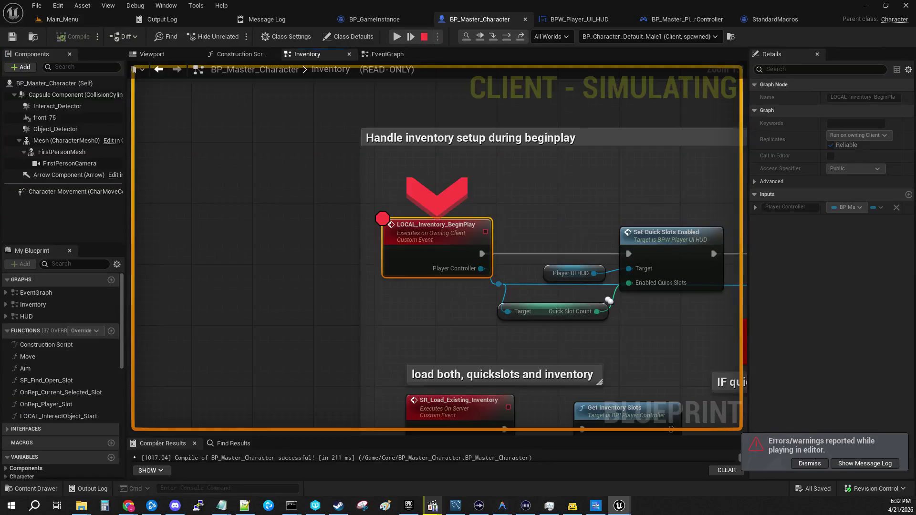
click(396, 36)
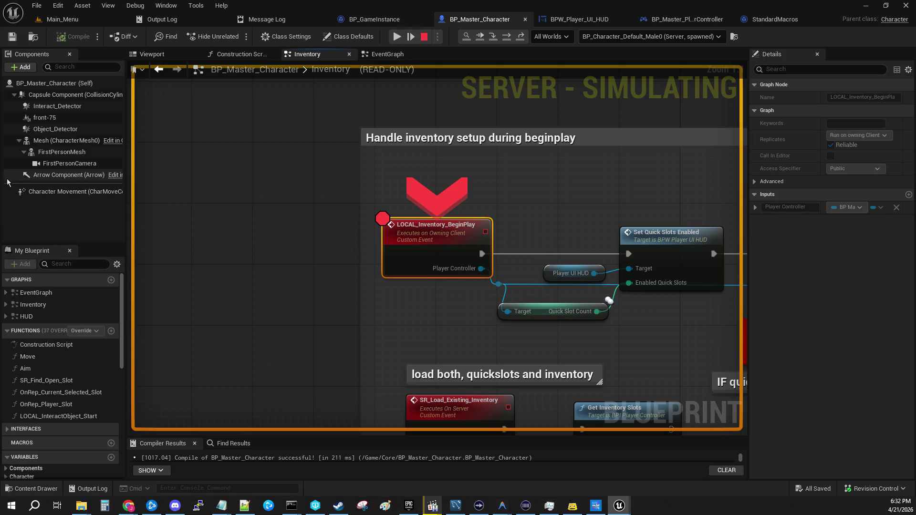
click(293, 210)
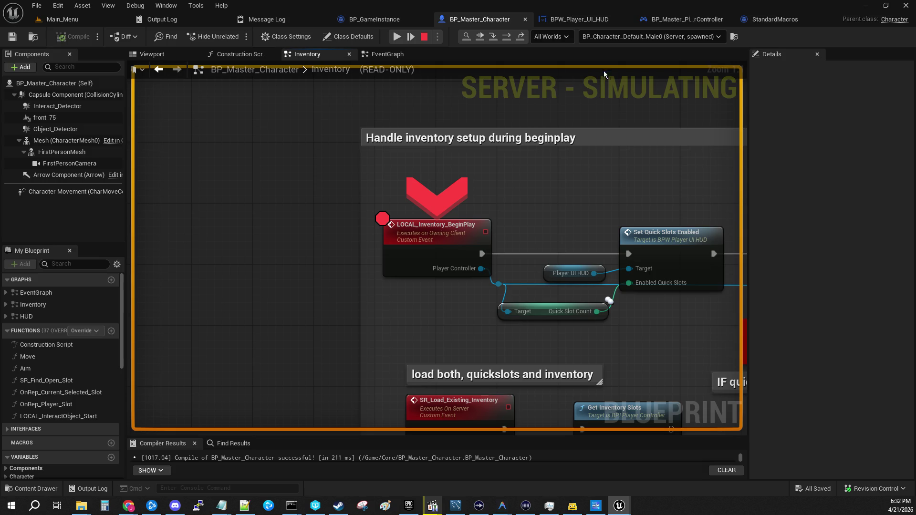
click(642, 38)
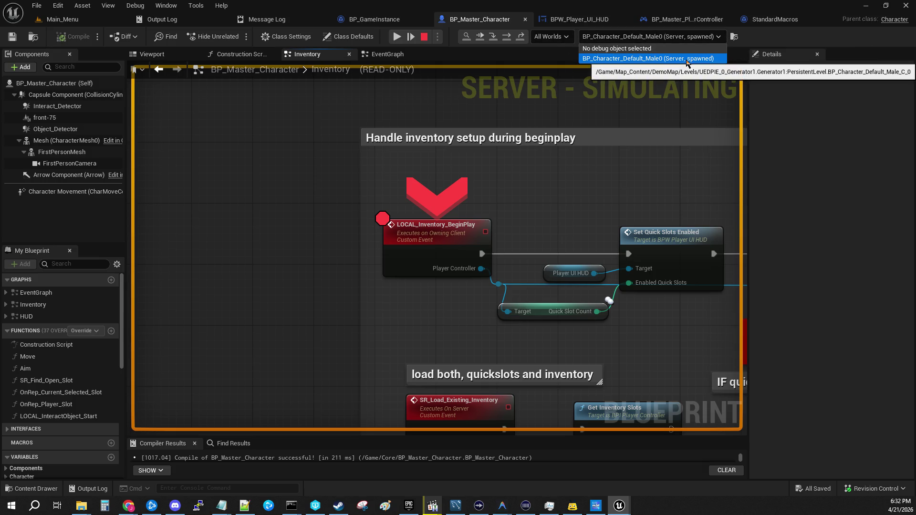
click(371, 125)
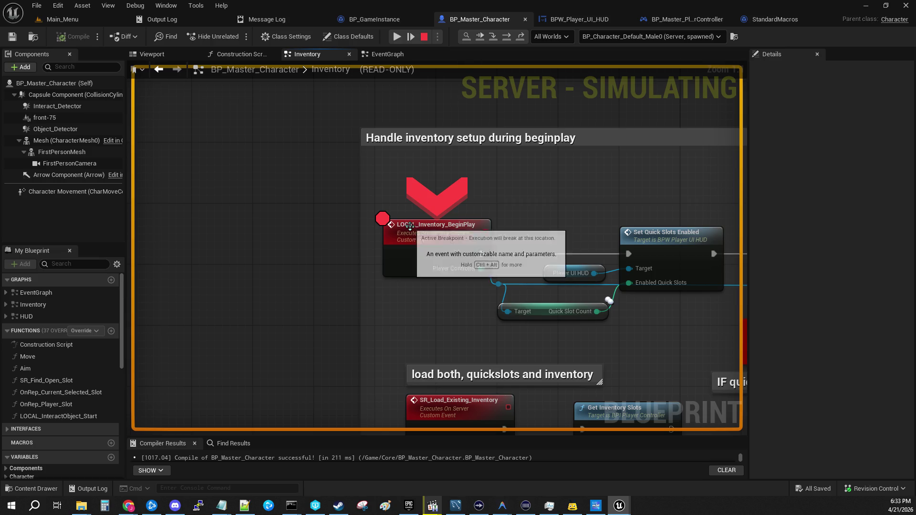
- Select LOCAL_Inventory_BeginPlay and advance execution to Set Quick Slots Enabled
click(421, 239)
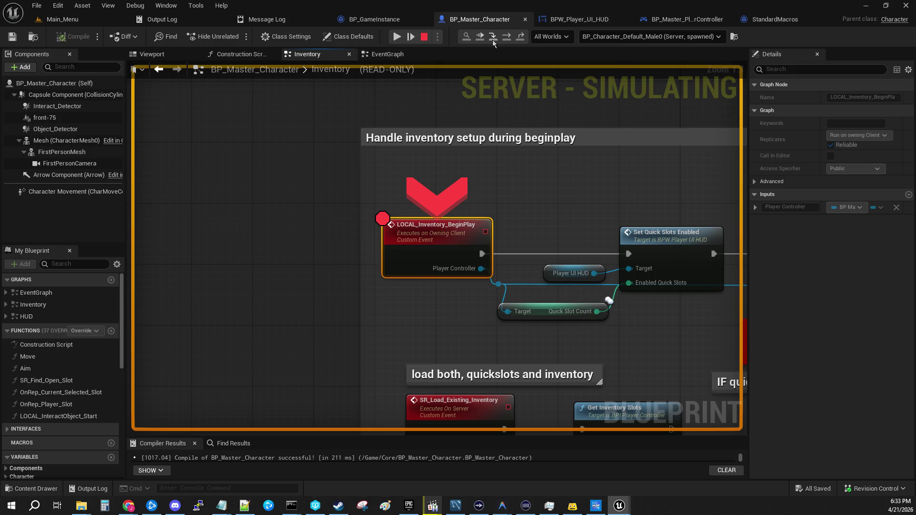
click(493, 42)
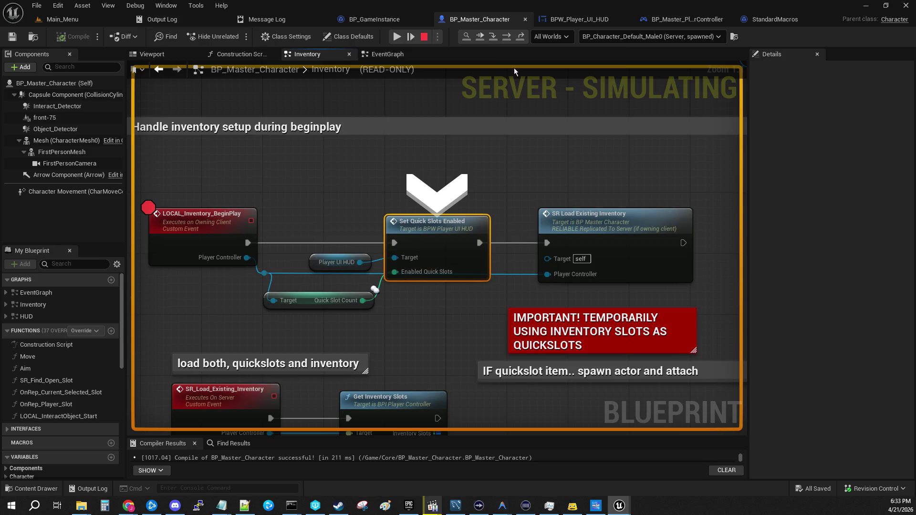
click(77, 19)
click(472, 21)
- Step into the HUD quickslot logic and on to SR Load Existing Inventory
click(518, 36)
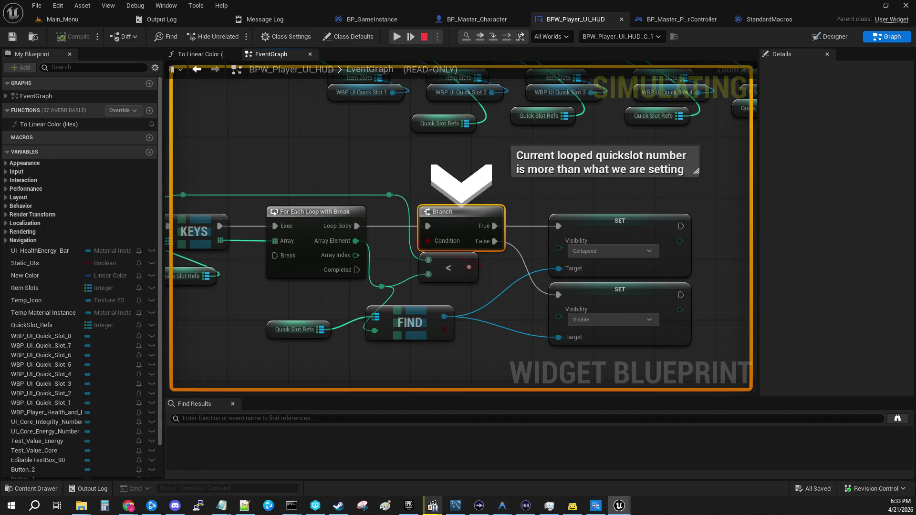
click(519, 36)
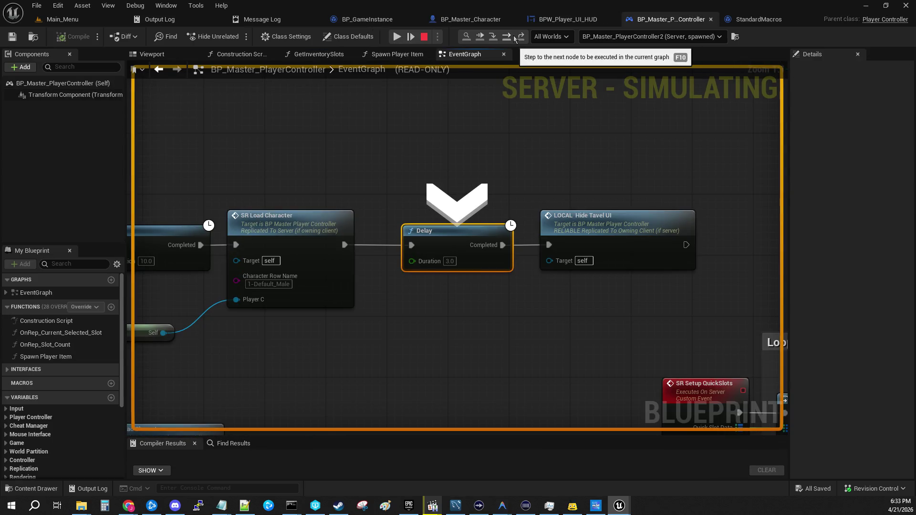
click(71, 19)
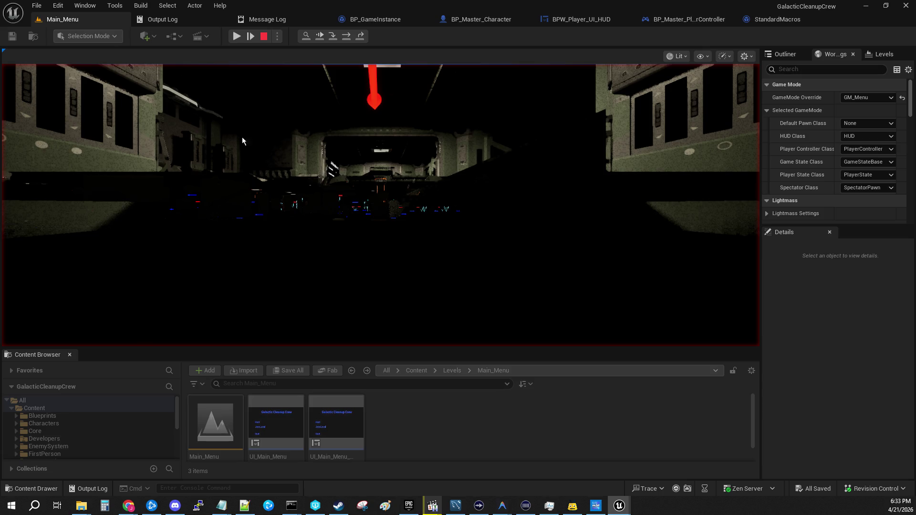
click(560, 20)
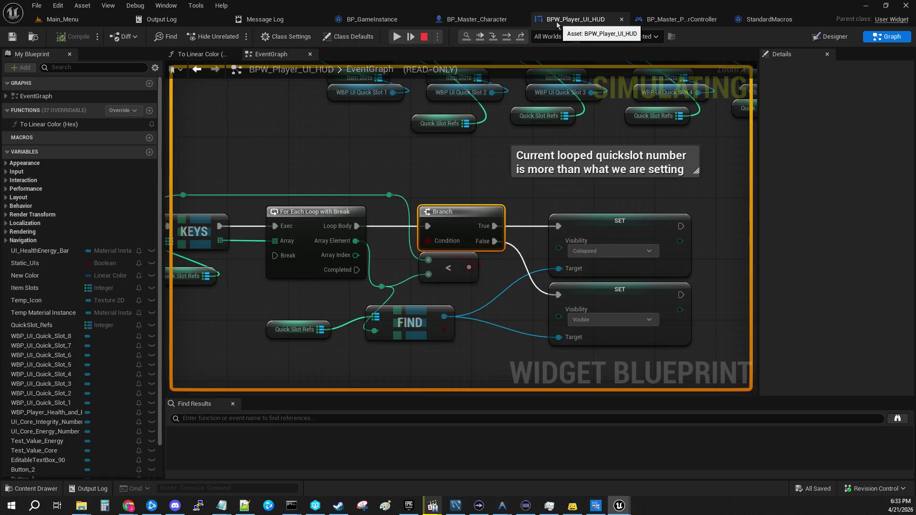
click(469, 20)
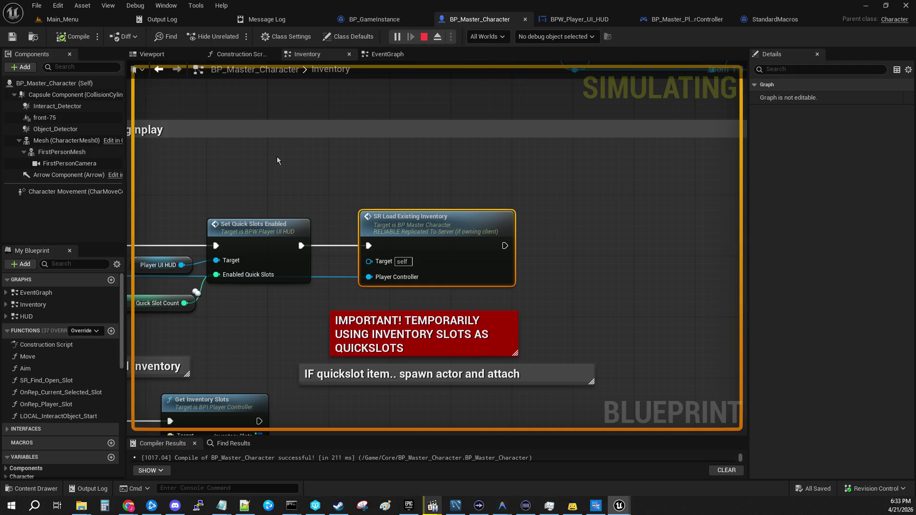
- Check the client character in the debug-object list and resume the paused multiplayer session
click(61, 18)
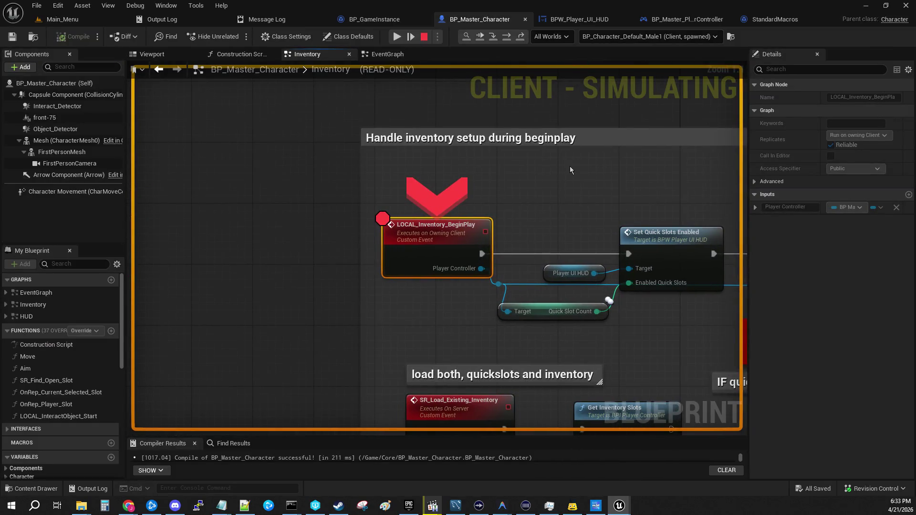
click(631, 36)
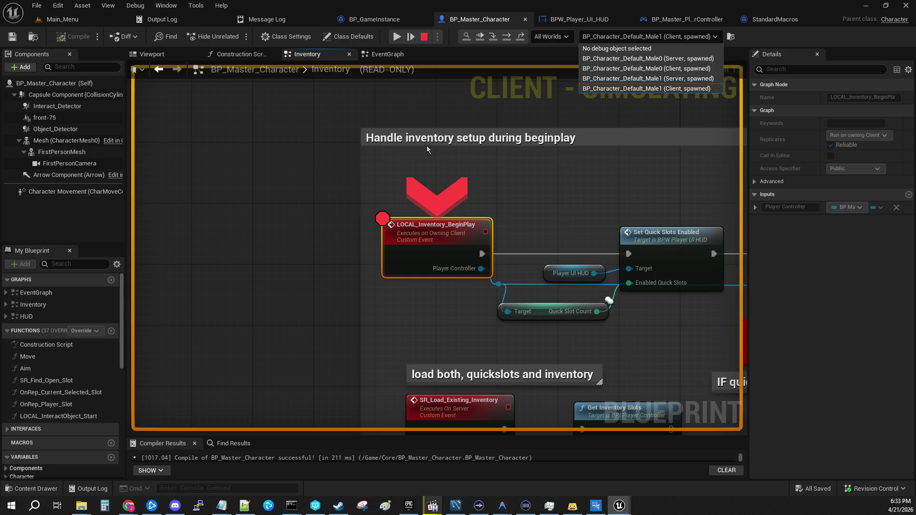
click(395, 36)
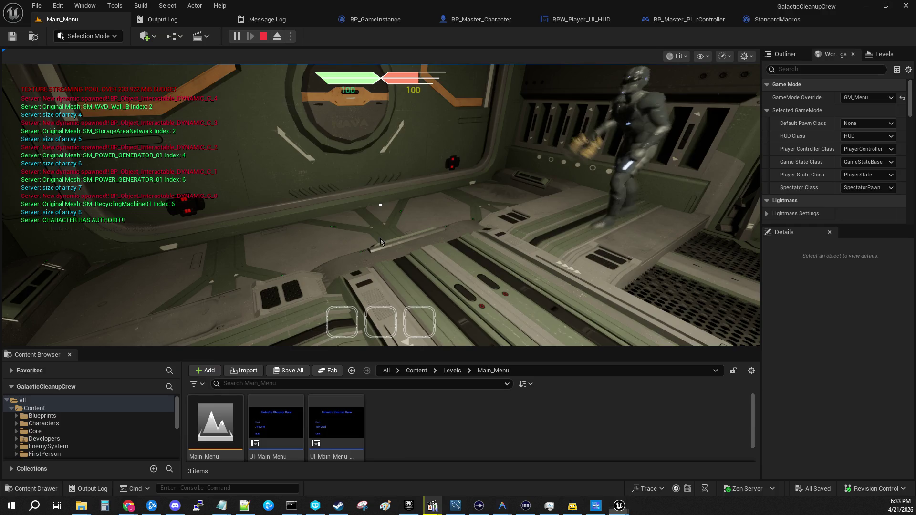
- Capture the game camera and enlarge the Client 1 preview window
click(381, 205)
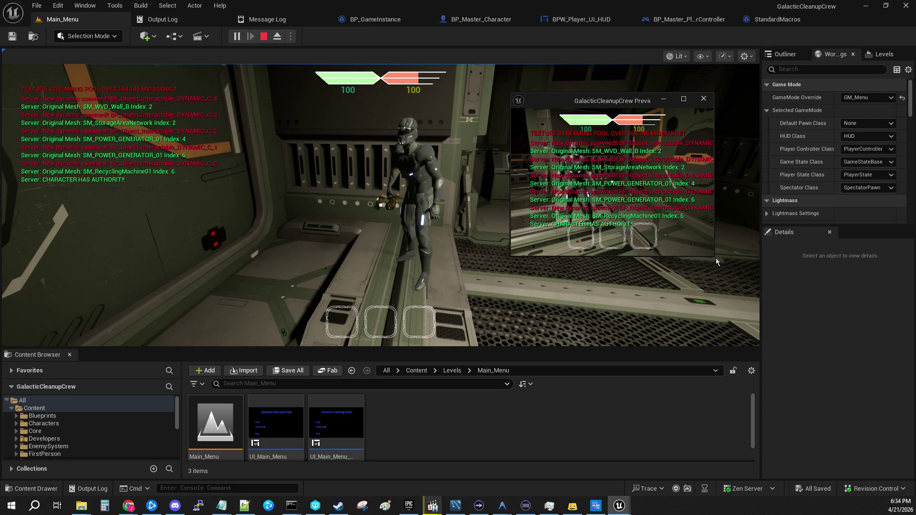
drag(713, 257, 856, 422)
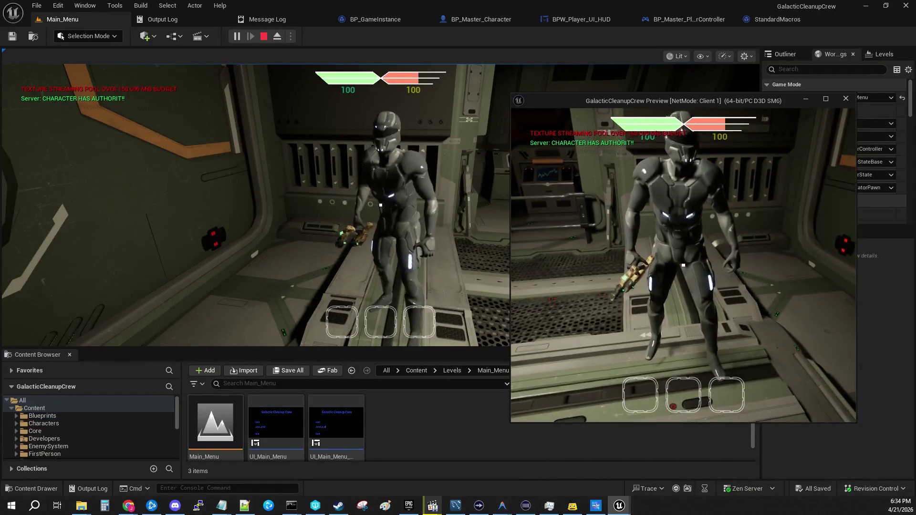
click(456, 165)
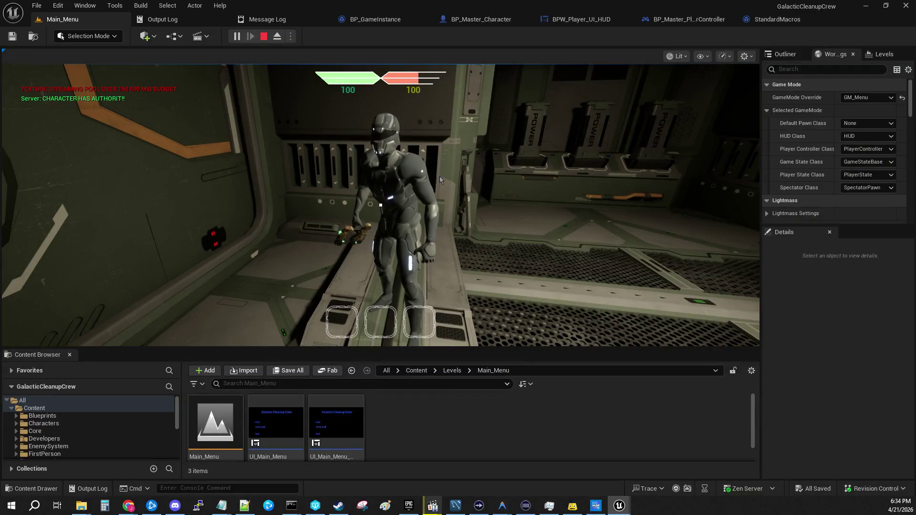
- Bring Client 1 to the front and move its player backwards with S
key(alt+Tab)
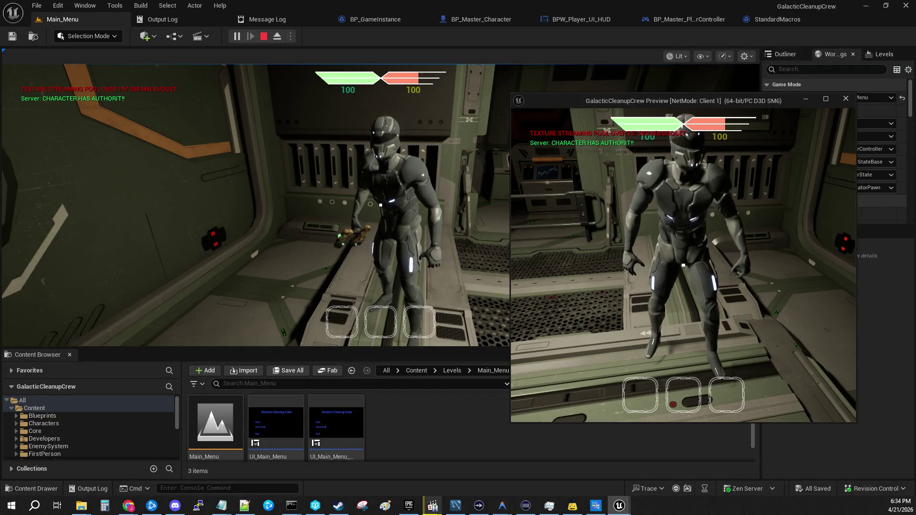
key(alt+Tab)
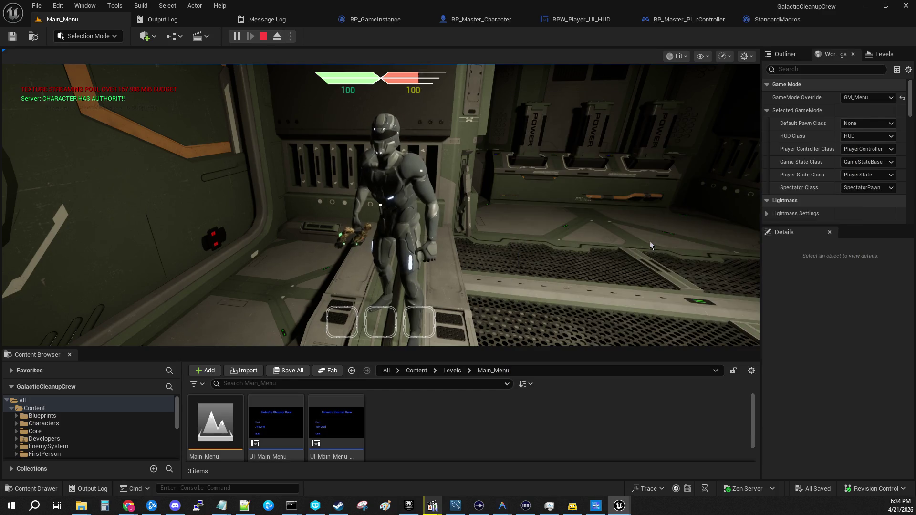
key(alt+Tab)
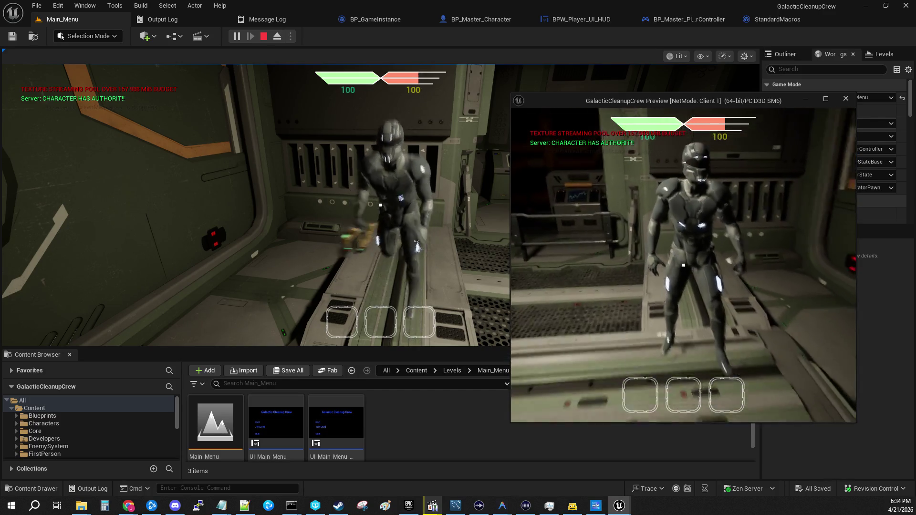
key(s)
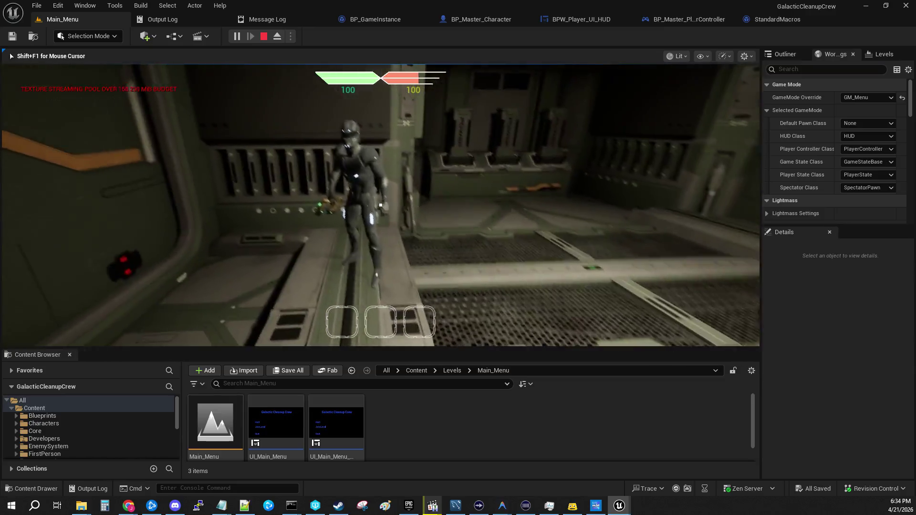
- Return to the main play view and take control of the server player's camera
key(alt+Tab)
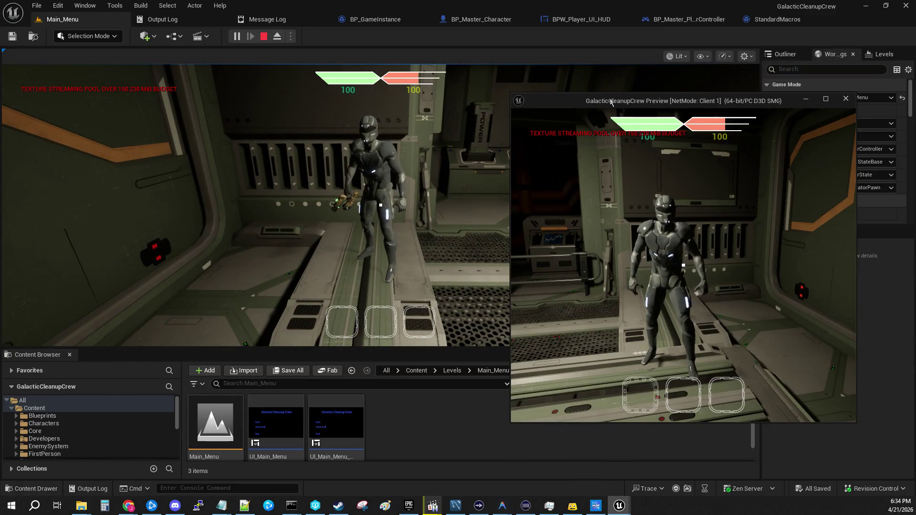
key(alt+Tab)
click(519, 268)
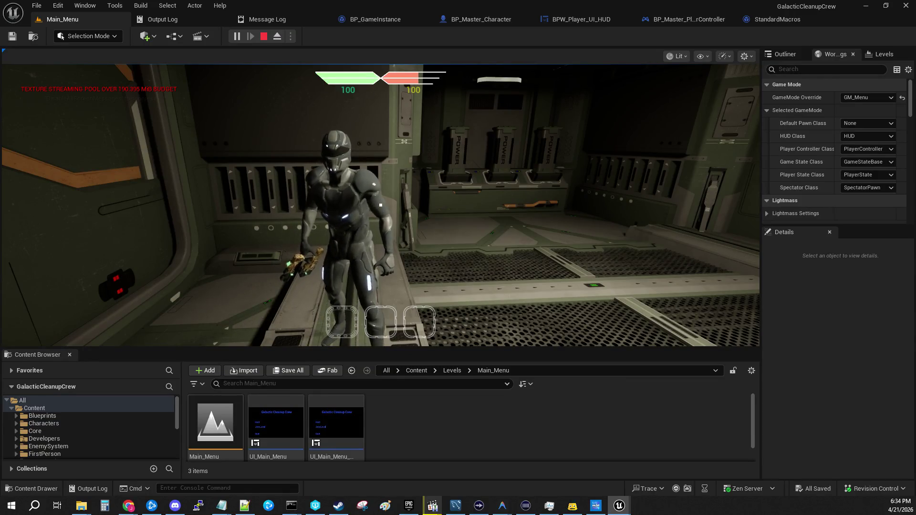
click(671, 218)
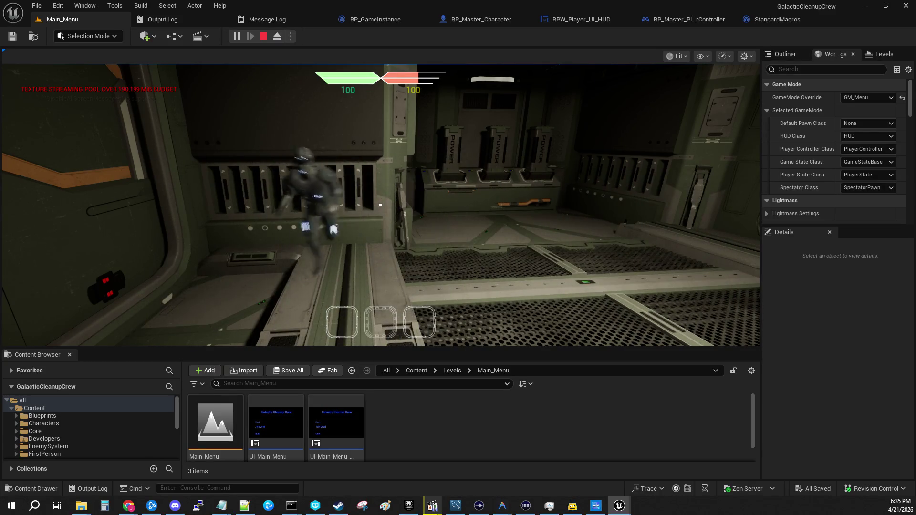
- Look around with the server player's camera in the main game view
click(485, 157)
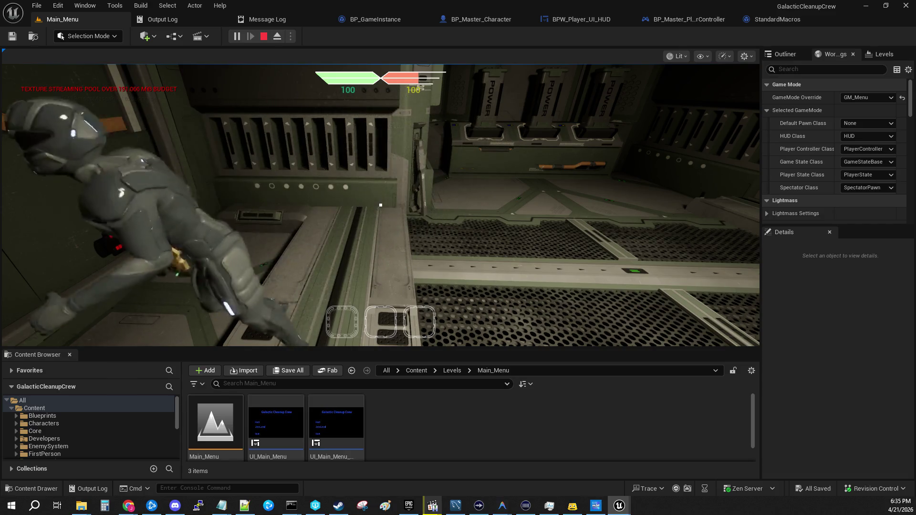
click(475, 84)
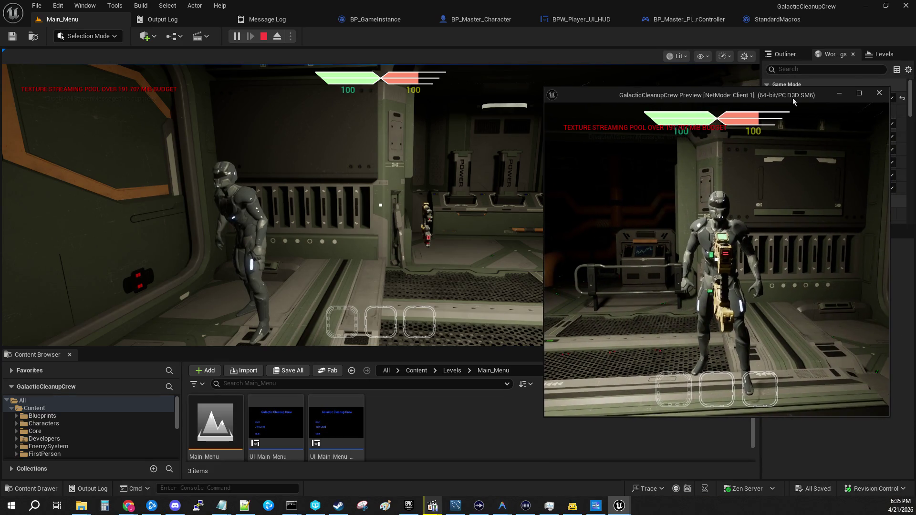
click(879, 92)
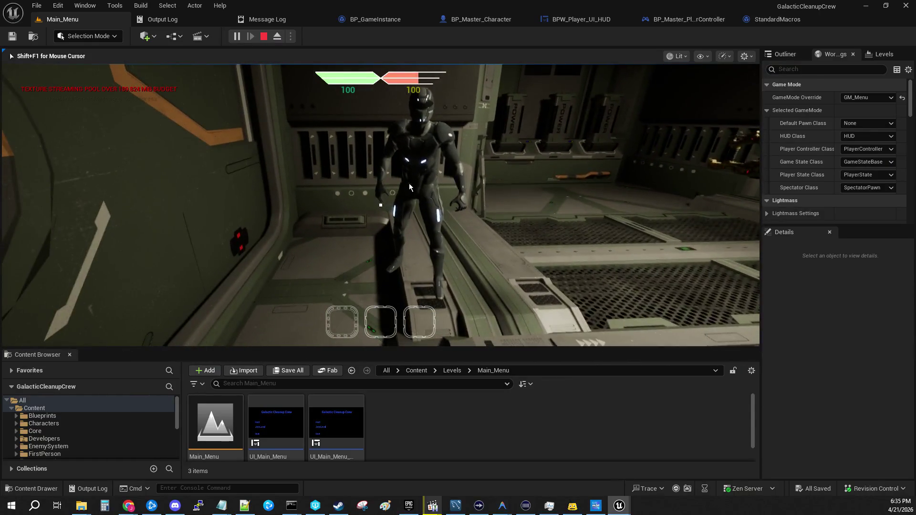
- Bring Client 1 forward briefly, then hand input back to the server game view
key(alt+Tab)
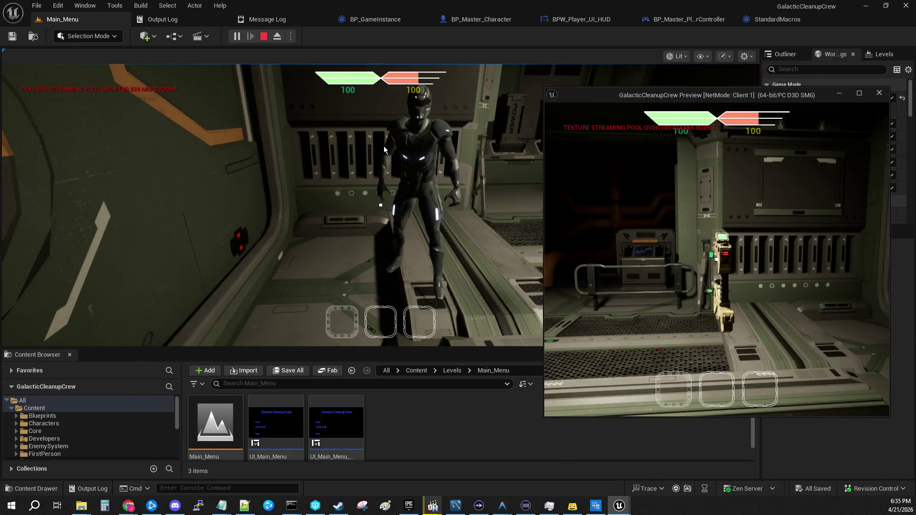
click(384, 149)
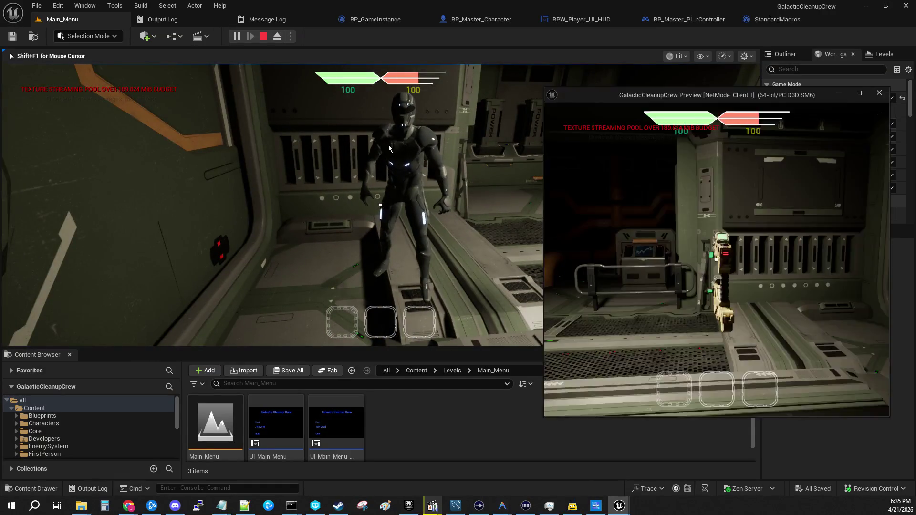
click(434, 170)
key(alt+Tab)
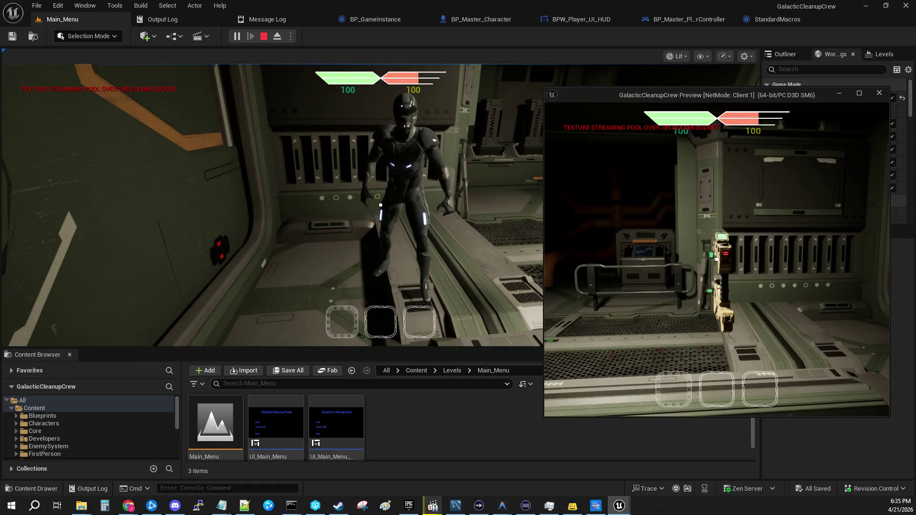
key(alt+Tab)
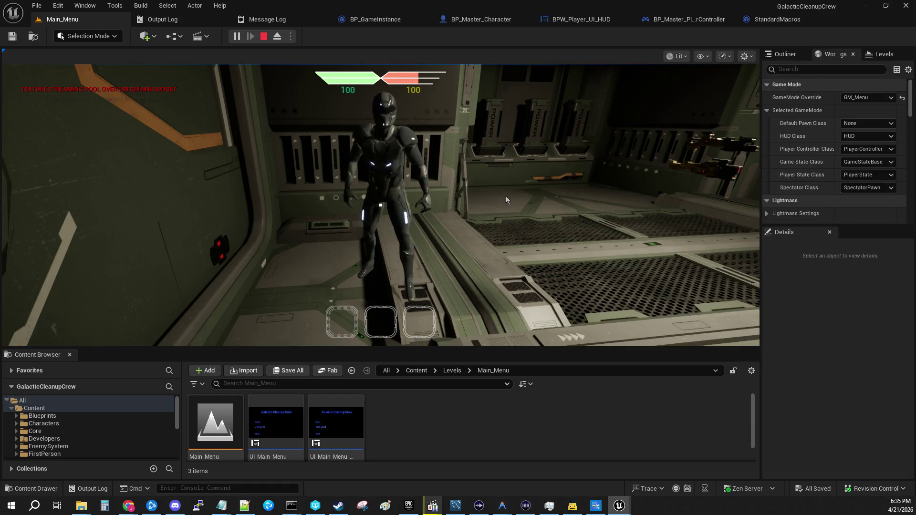
- Walk the Client 1 character into the other player, then back it away
click(720, 233)
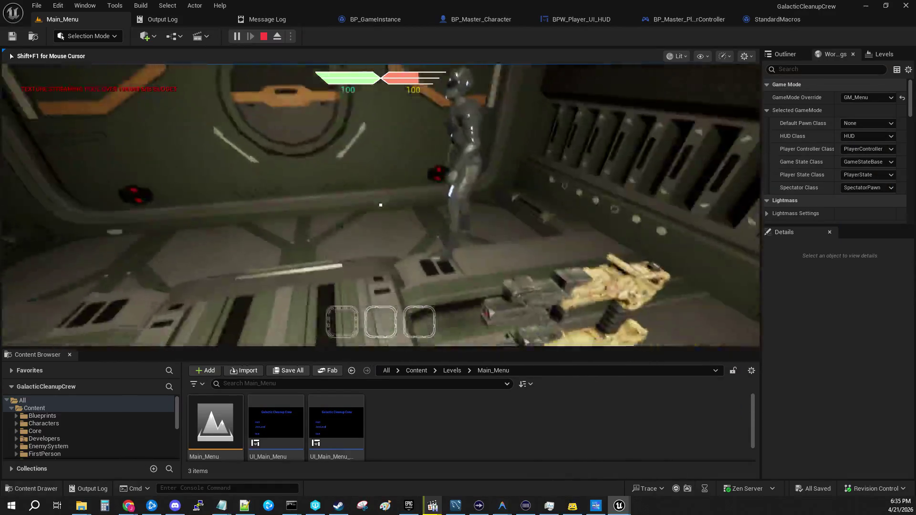
key(alt+Tab)
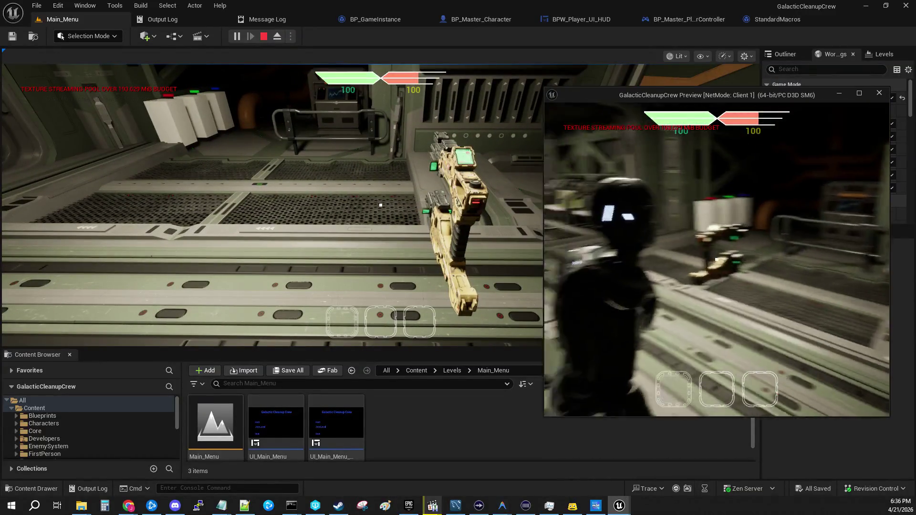
key(w)
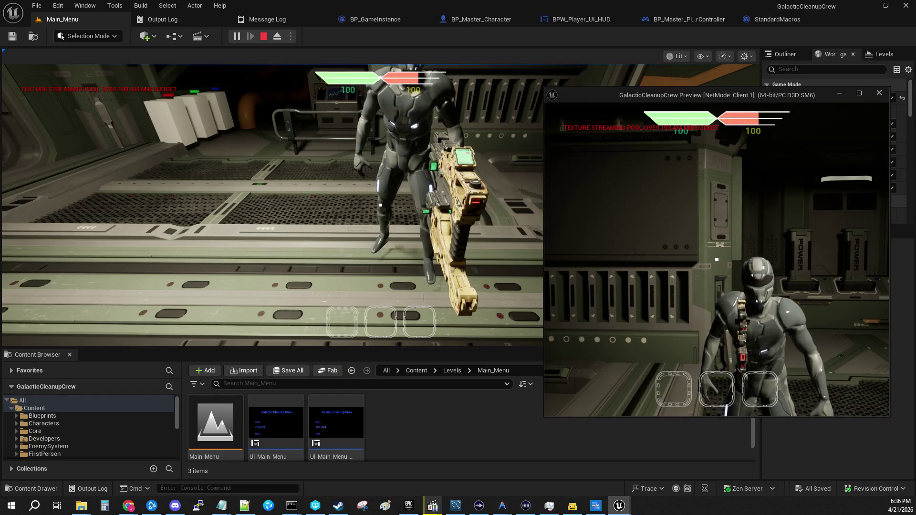
key(w)
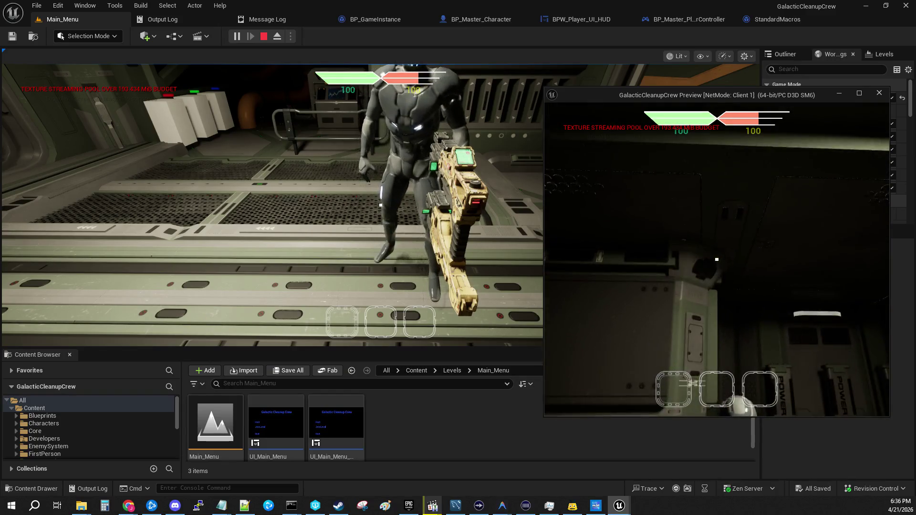
key(s)
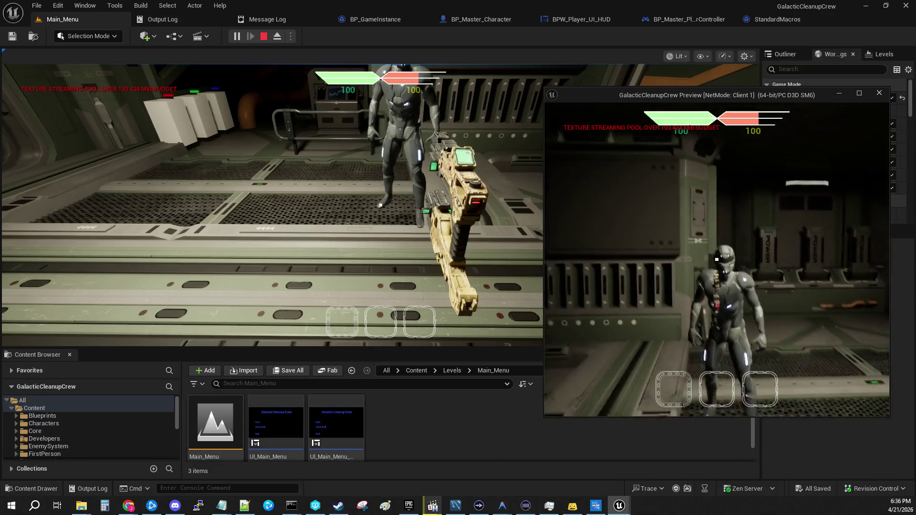
- Walk the server character up to the gun, then move the client character to a new spot
key(alt+Tab)
click(728, 237)
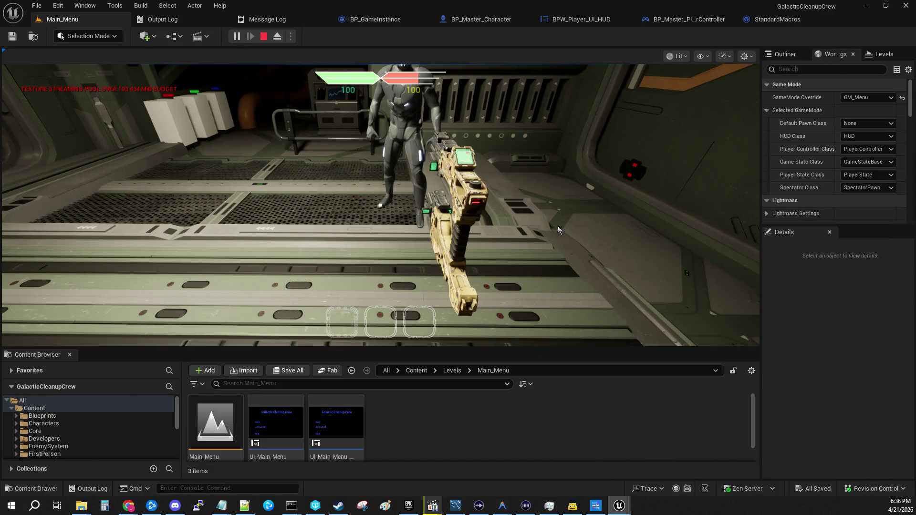
key(w)
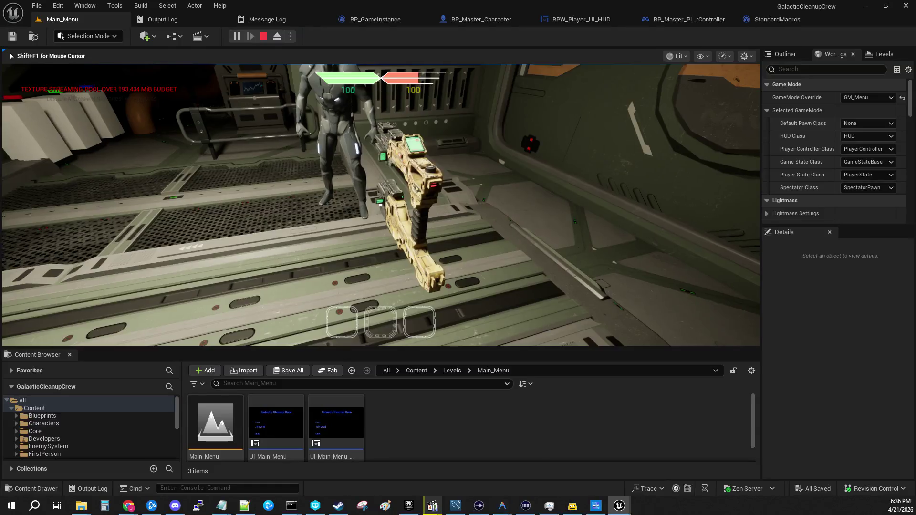
key(alt+Tab)
key(alt+Tab)
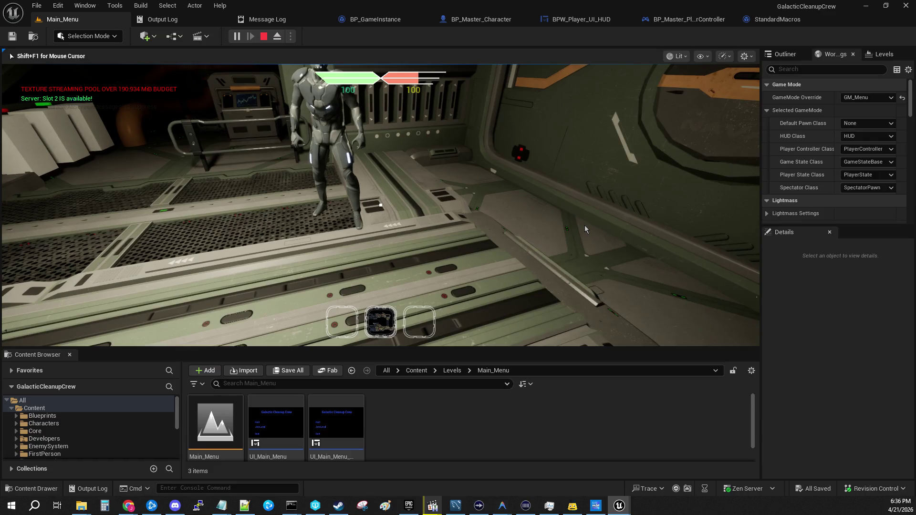
key(alt+Tab)
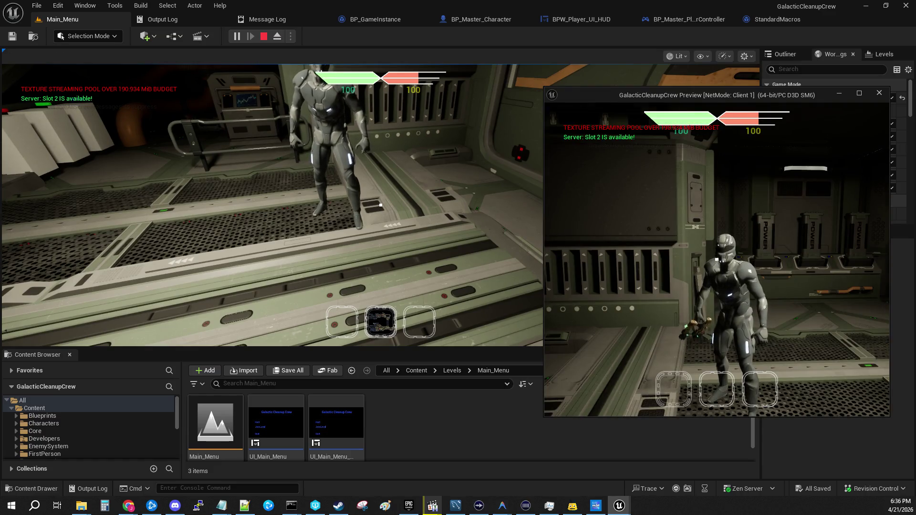
key(w)
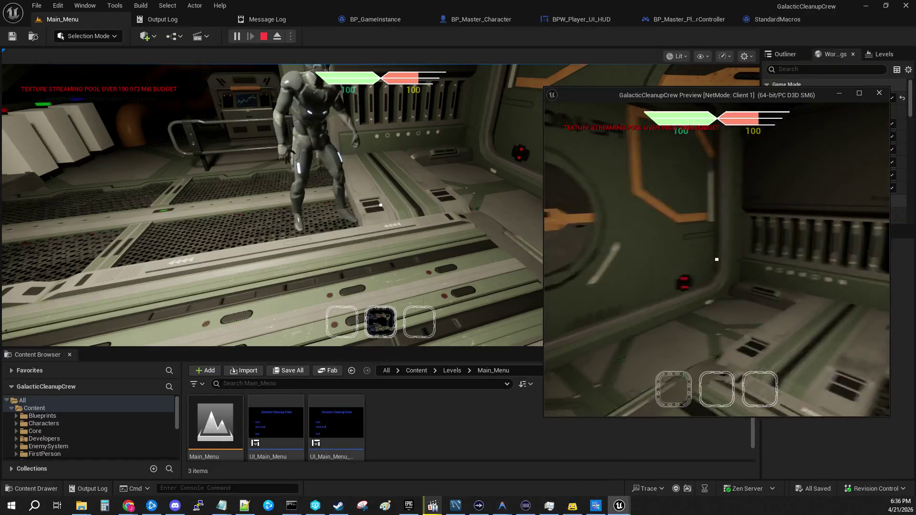
key(alt+Tab)
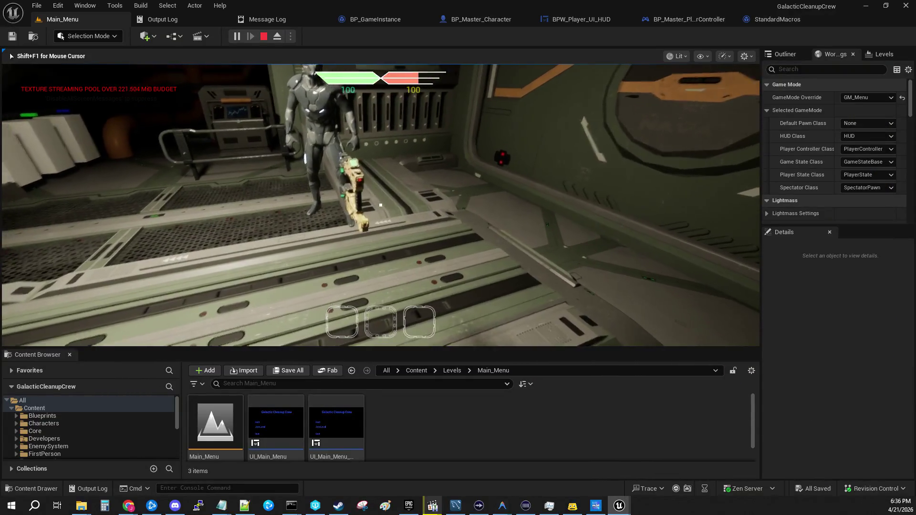
key(alt+Tab)
- Turn Client 1 toward the gun, then move the server character toward the other player
key(w)
key(w)
key(w)
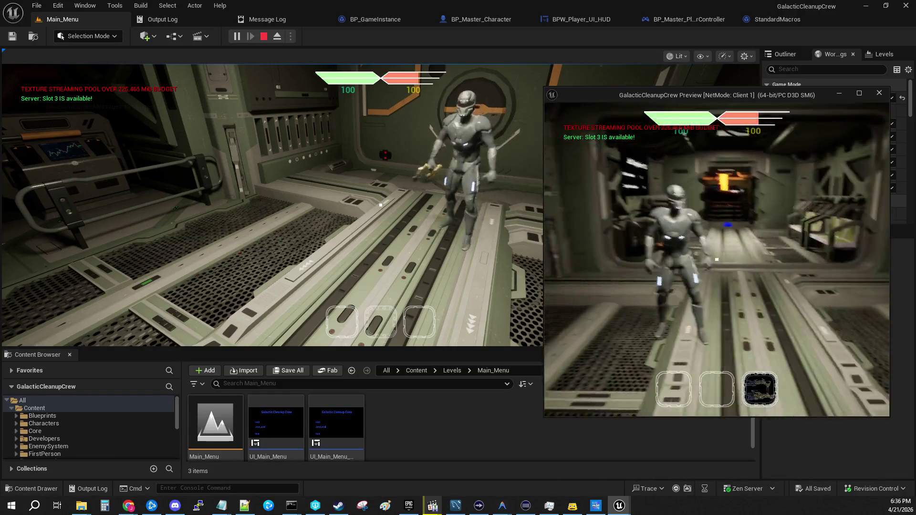
click(562, 202)
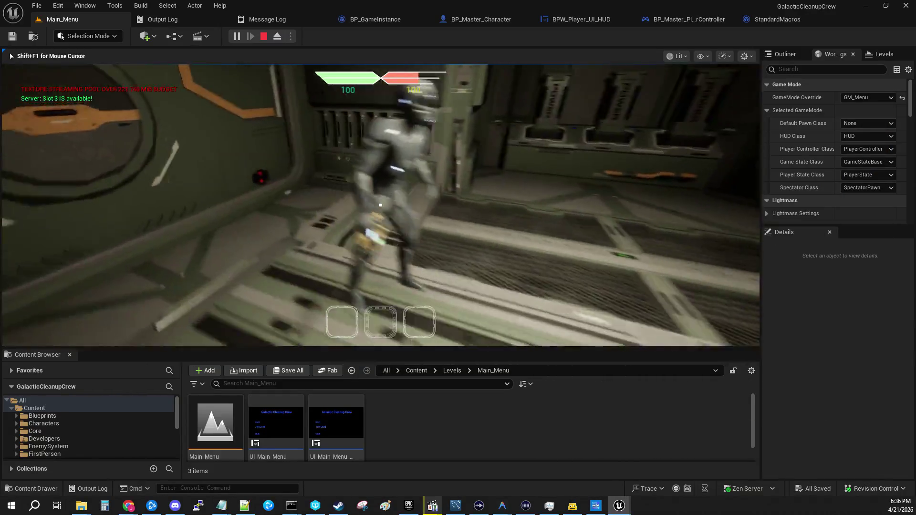
key(s)
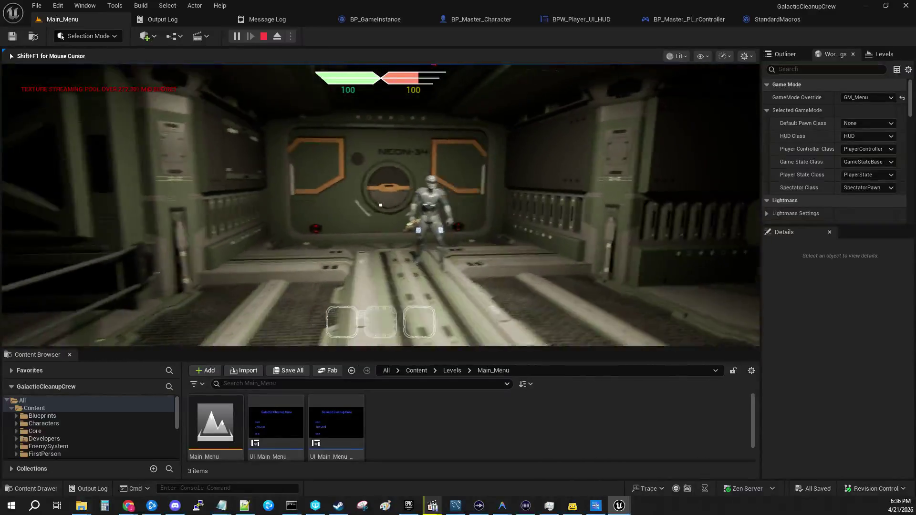
key(w)
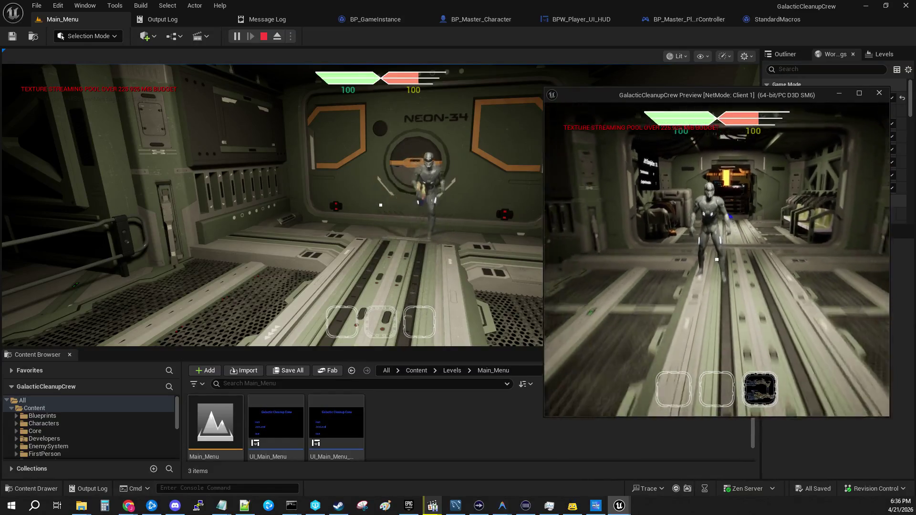
- Move the server character around the other player, then stop the play session with Esc
key(alt+Tab)
key(w)
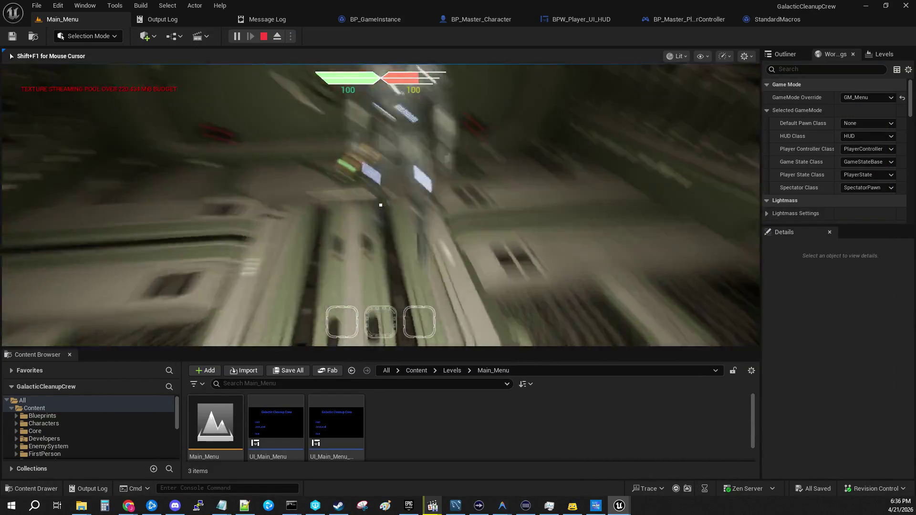
key(w)
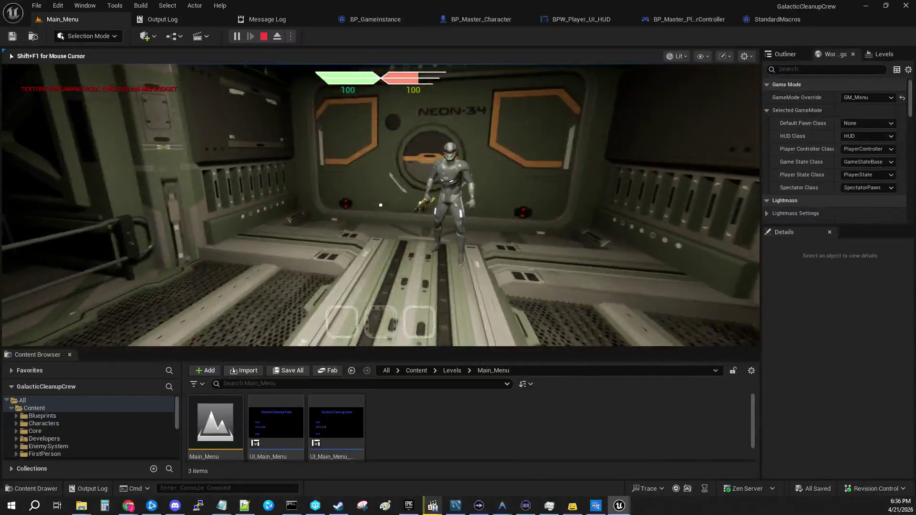
key(w)
key(w)
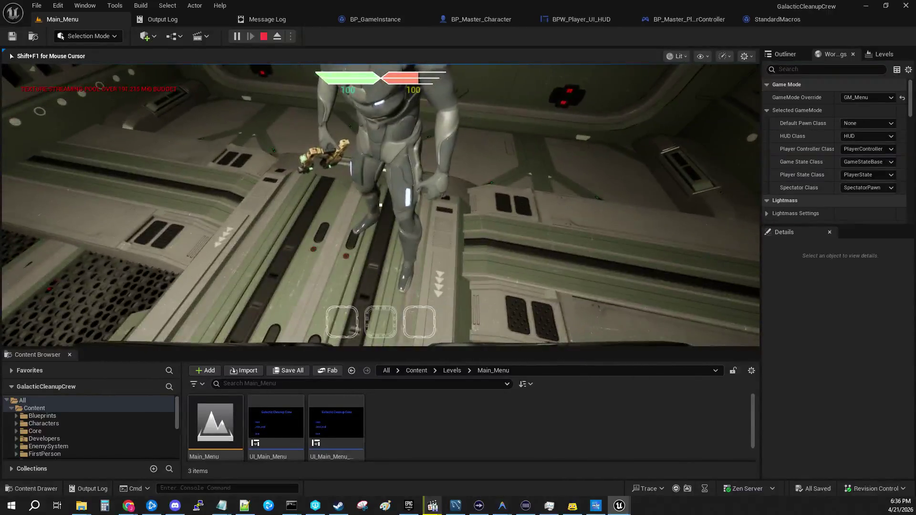
key(Escape)
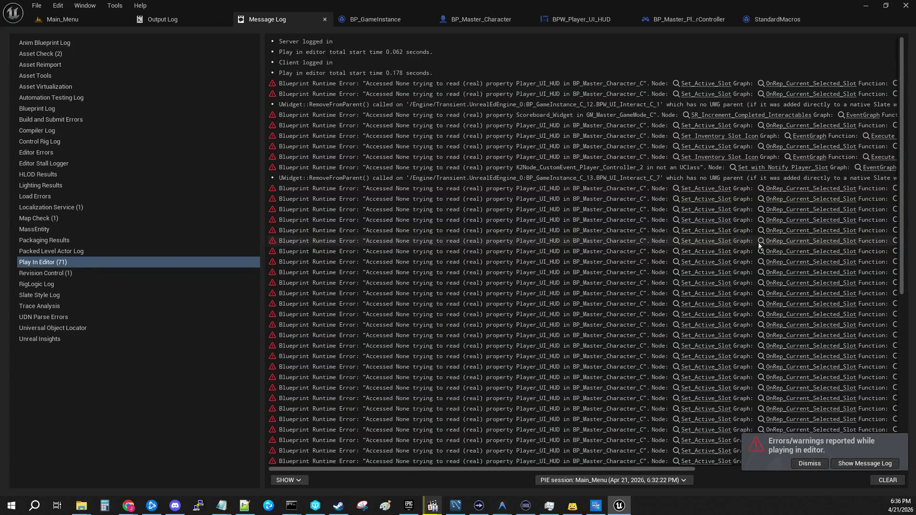
- Close the StandardMacros tab and show BP_Master_Character's Inventory graph
click(830, 19)
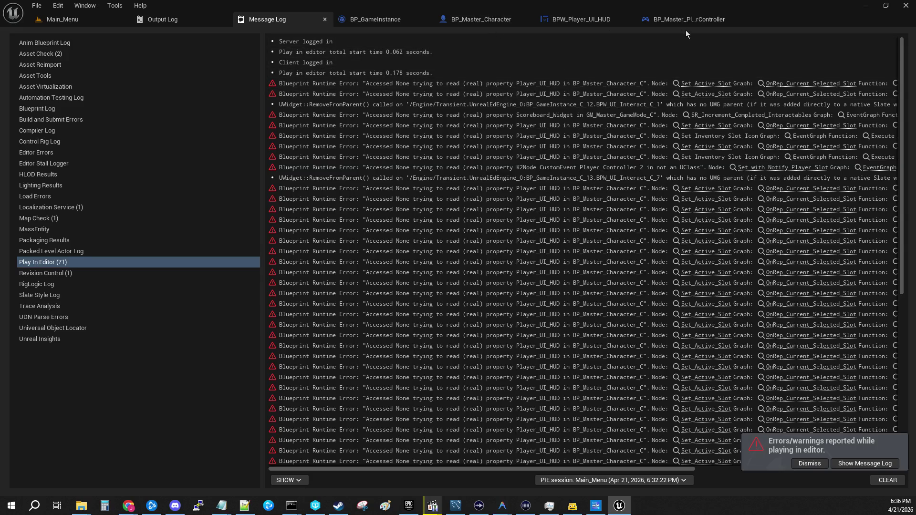
click(471, 20)
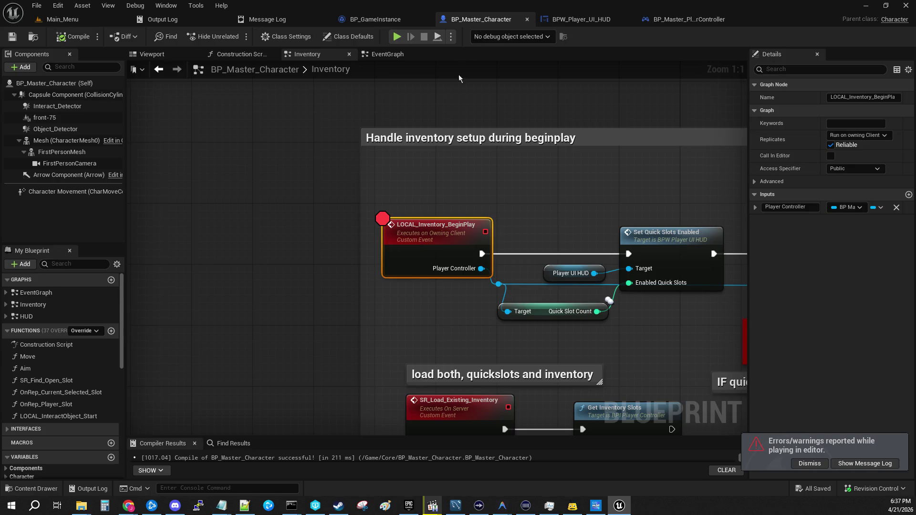
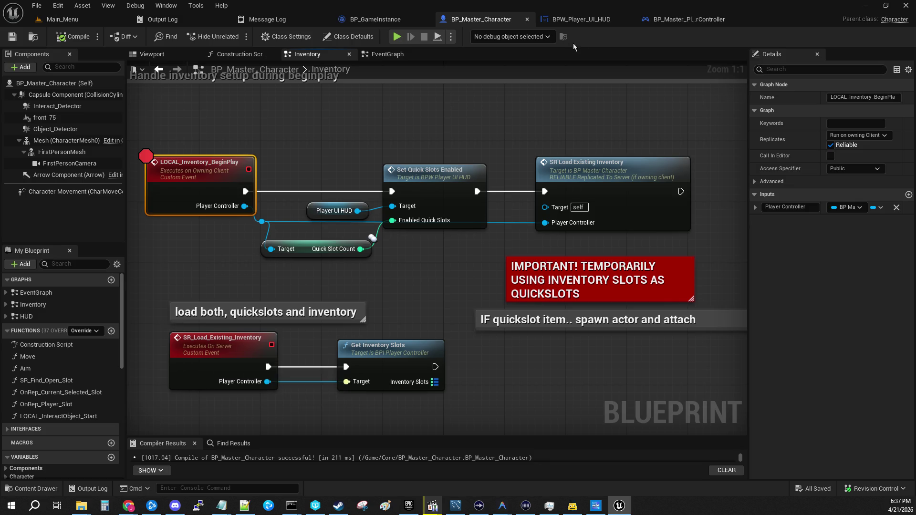
- Launch a play-in-editor test, host from the menu, and resume past the breakpoint
click(397, 36)
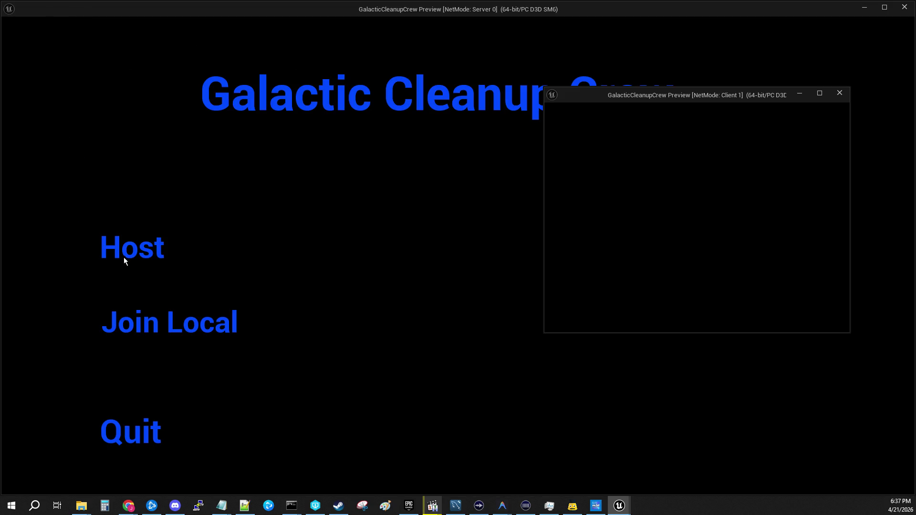
click(123, 253)
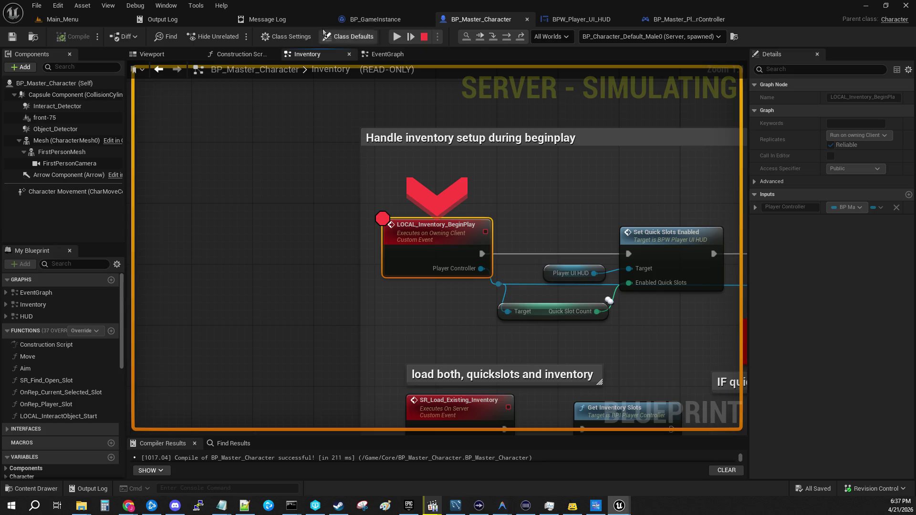
click(393, 37)
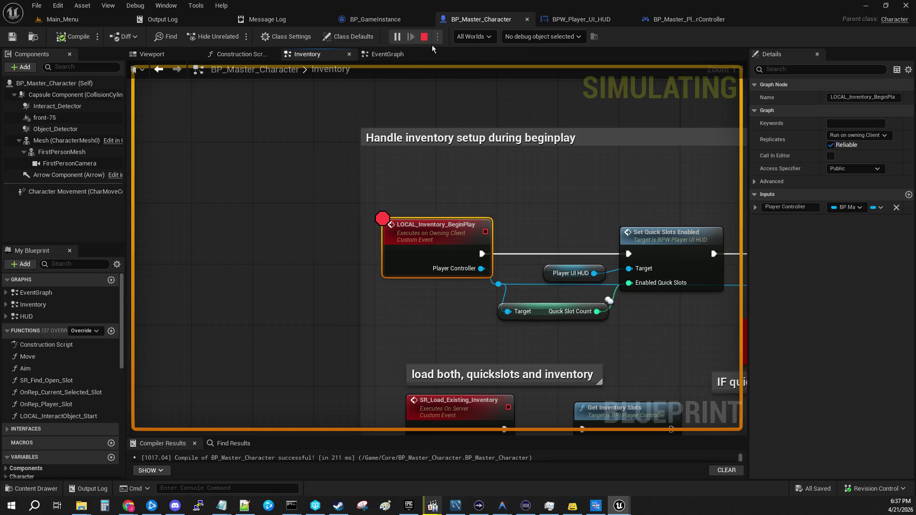
- Stop the session and relaunch play from the Main_Menu level
click(116, 21)
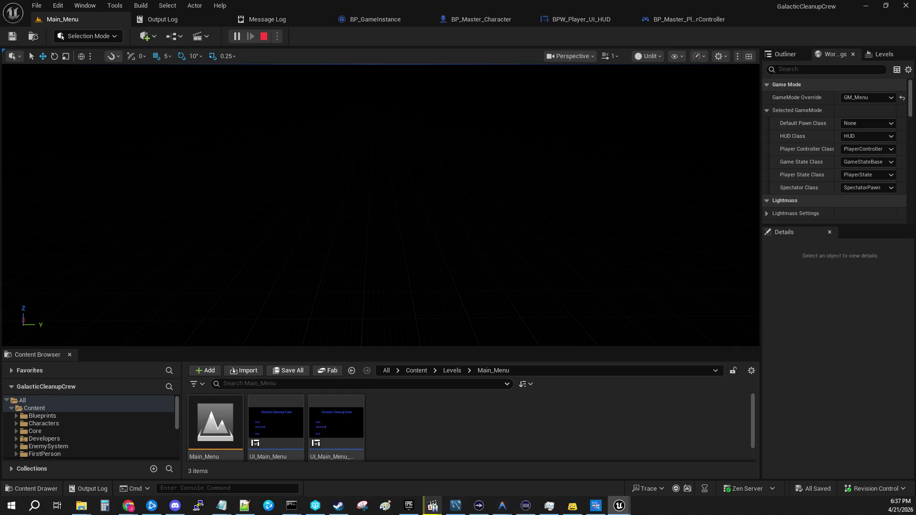
mouse_move(435, 145)
mouse_down()
mouse_move(443, 146)
mouse_move(434, 150)
mouse_up()
key(Escape)
click(83, 18)
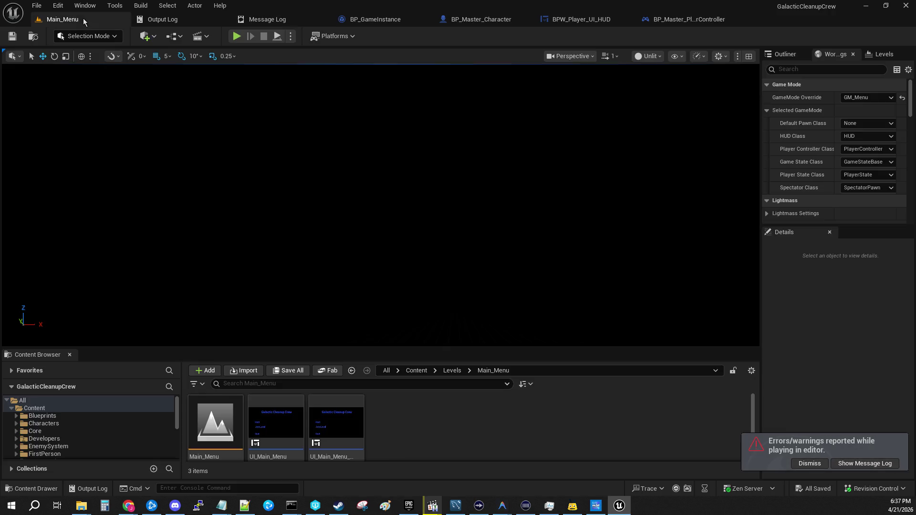
click(237, 38)
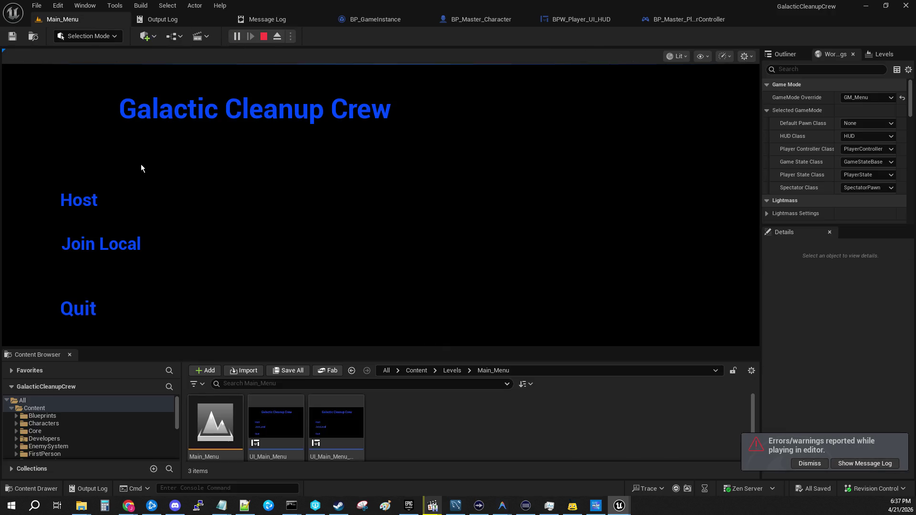
- Host a game and resume the LOCAL_Inventory_BeginPlay breakpoint twice each for Server and Client
click(90, 205)
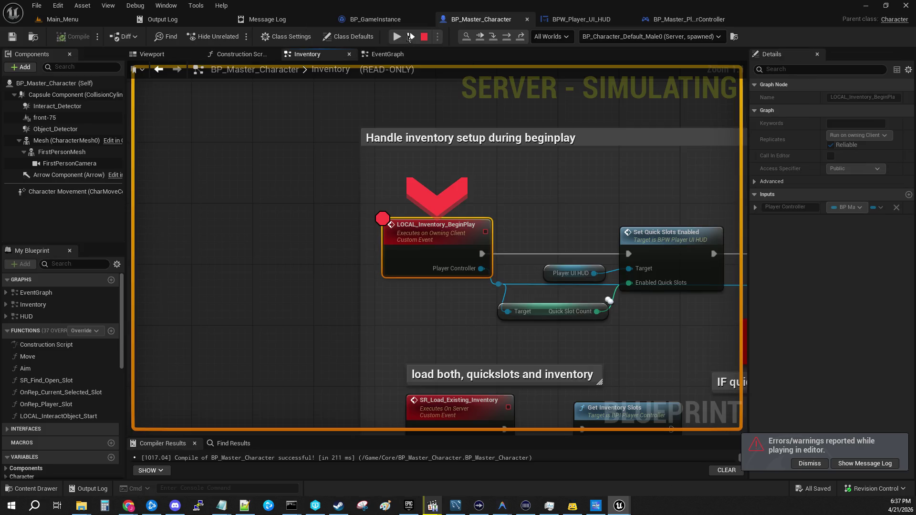
click(397, 36)
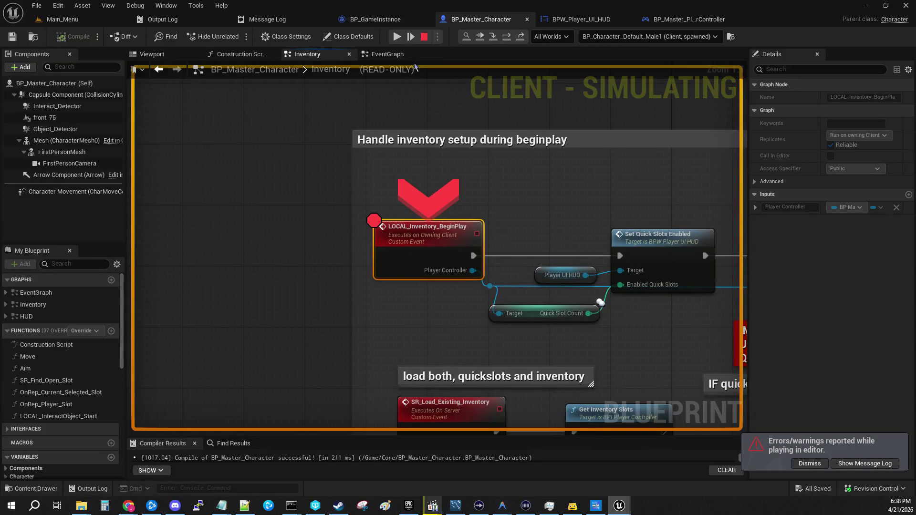
click(397, 35)
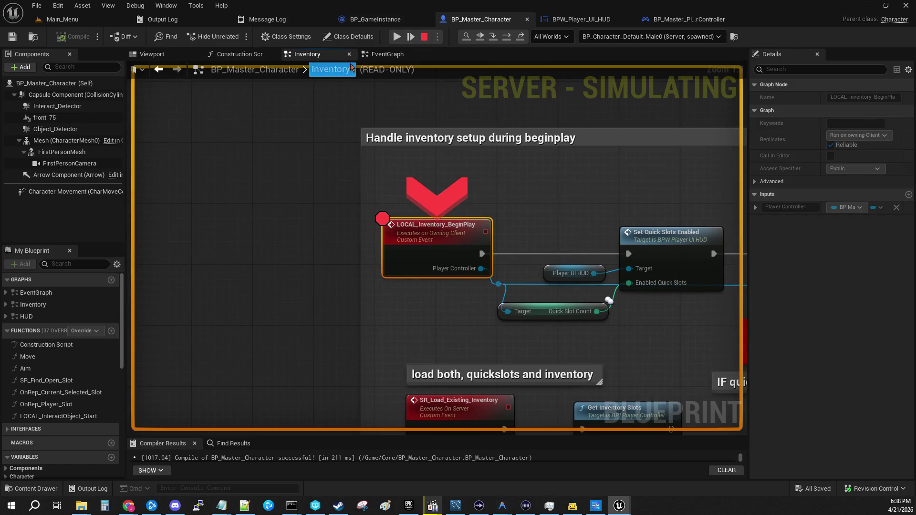
click(395, 36)
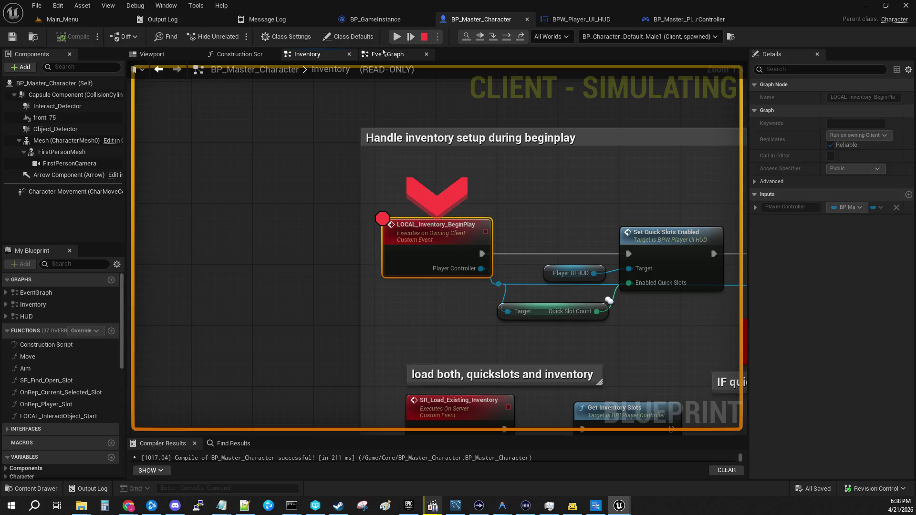
click(391, 37)
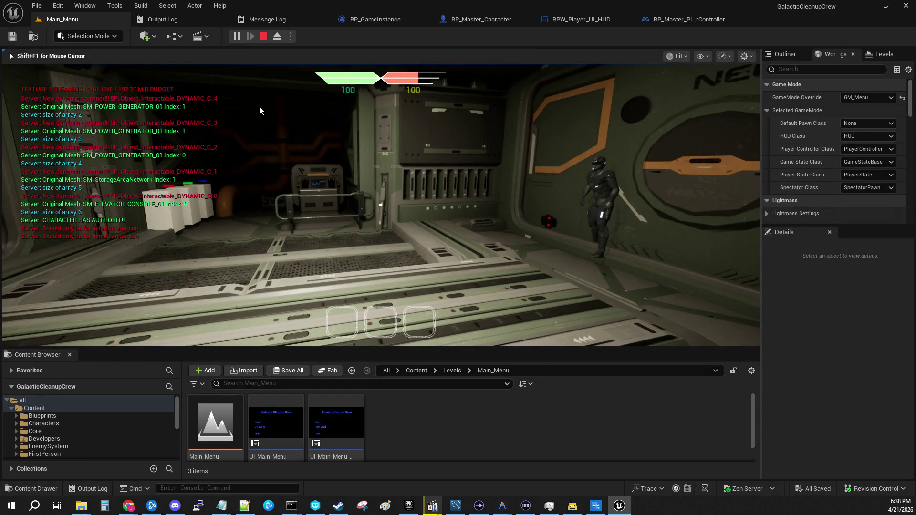
- Restart the test from Main_Menu, host, and resume past the server and client breakpoints
click(263, 41)
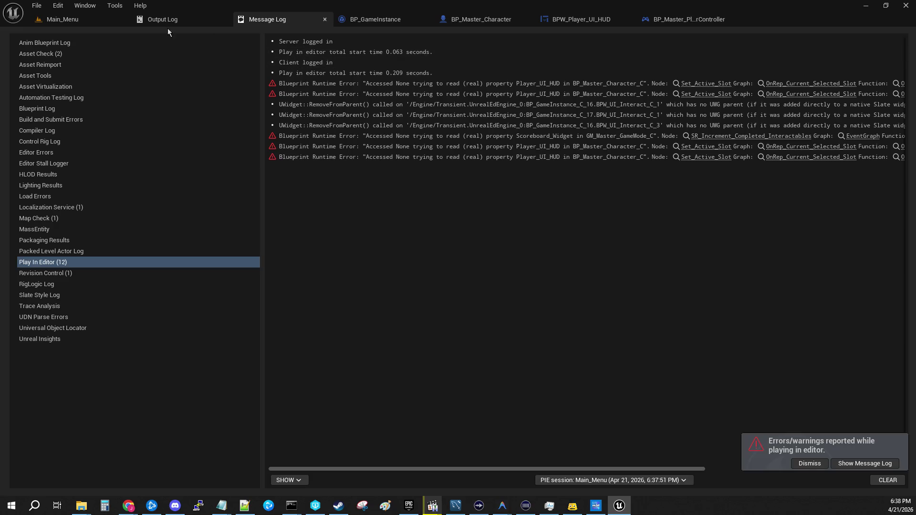
click(96, 21)
click(237, 39)
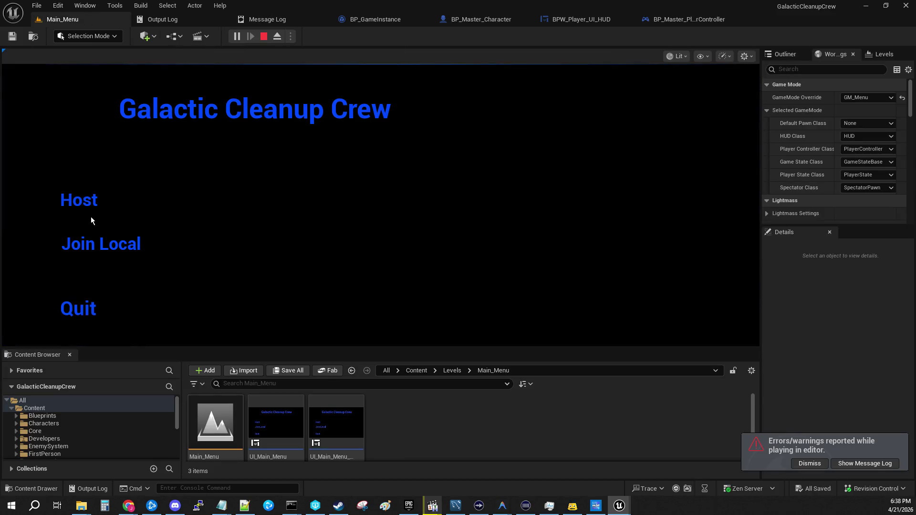
click(65, 203)
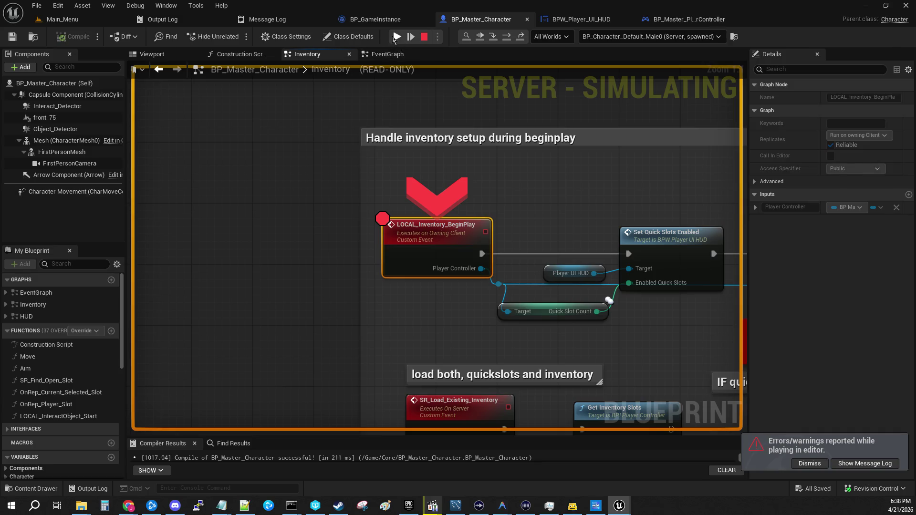
click(397, 39)
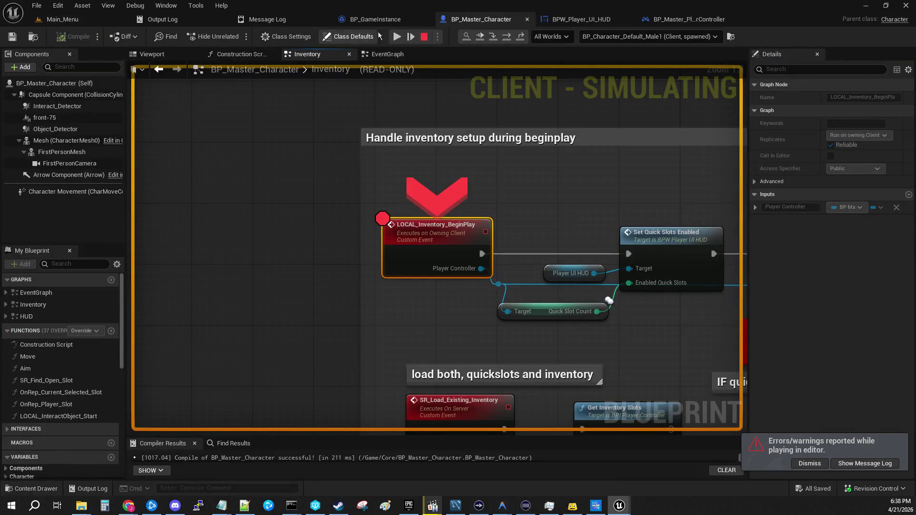
click(396, 38)
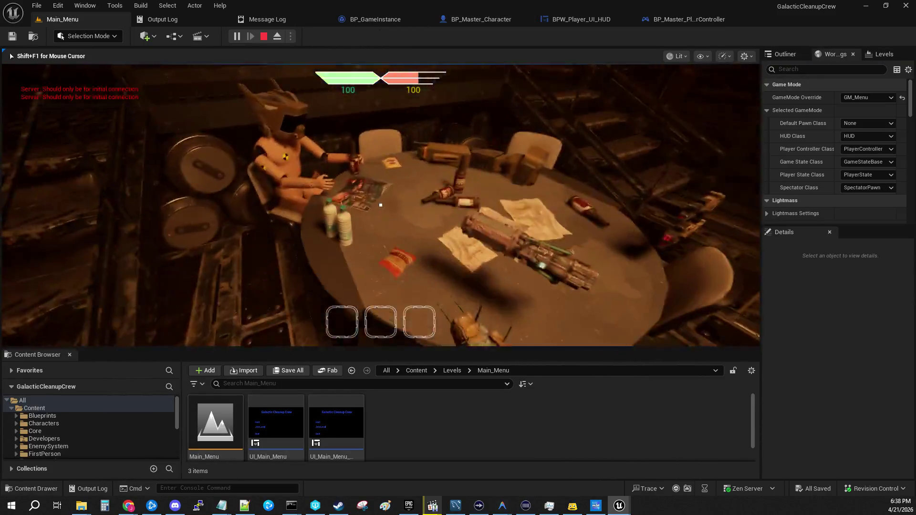
- Pick up an item into quickslot 1, travel to the next map, and resume the server
key(e)
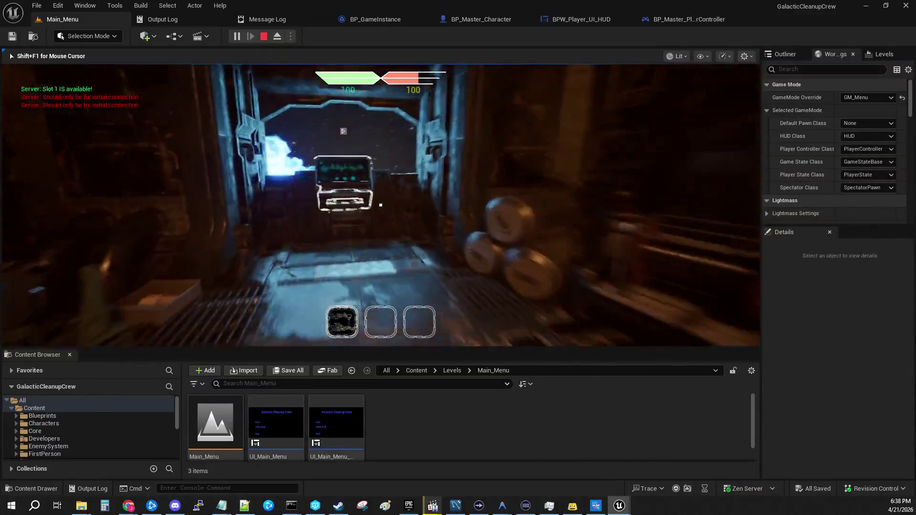
key(e)
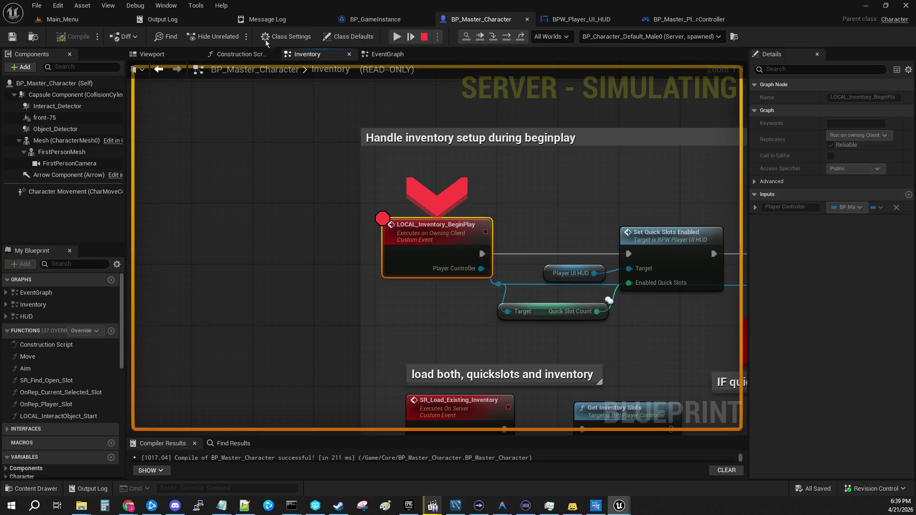
click(399, 36)
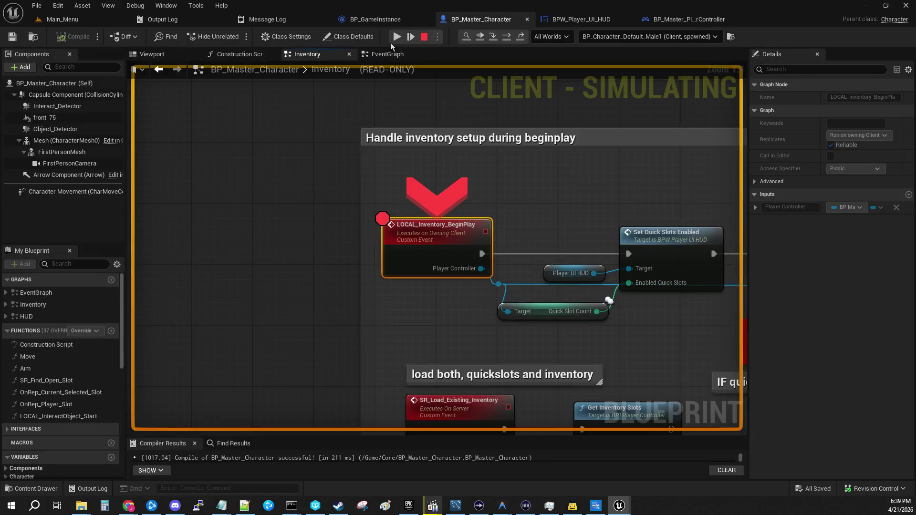
- Resume the game and maximize the Client 1 window to check its view
click(397, 37)
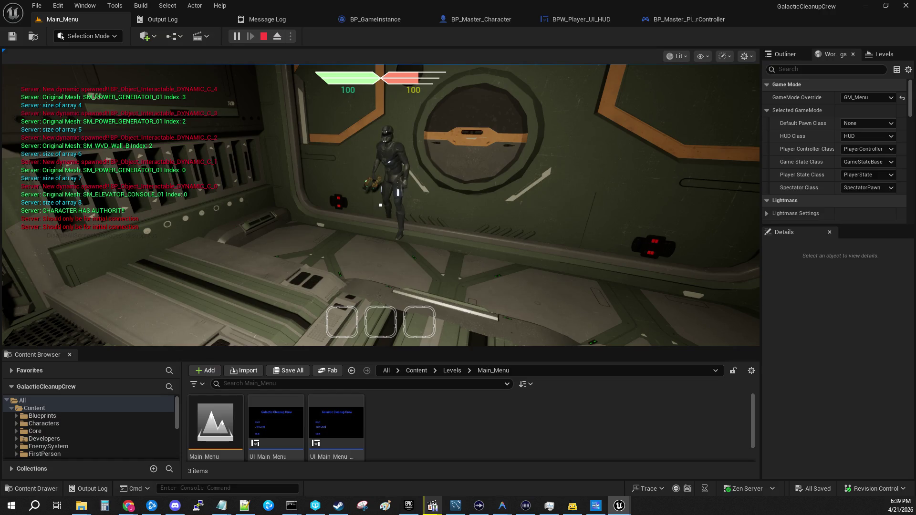
double_click(386, 149)
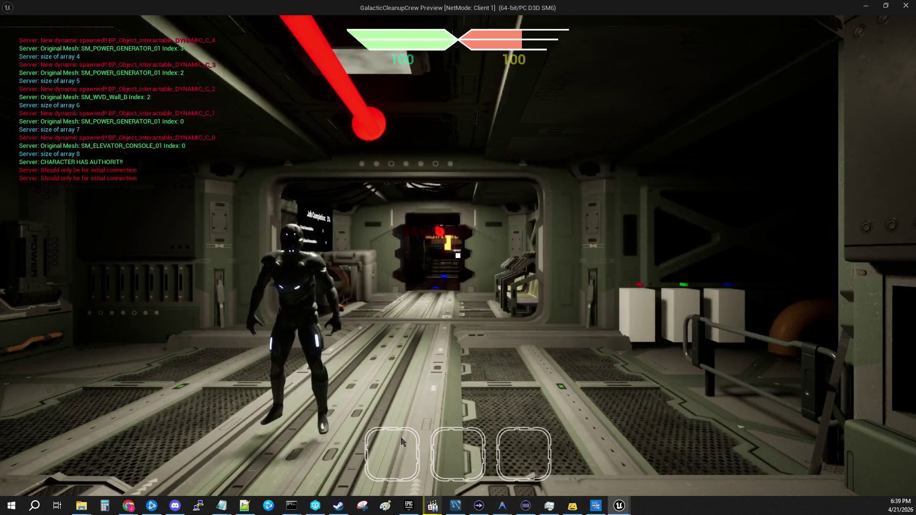
click(428, 464)
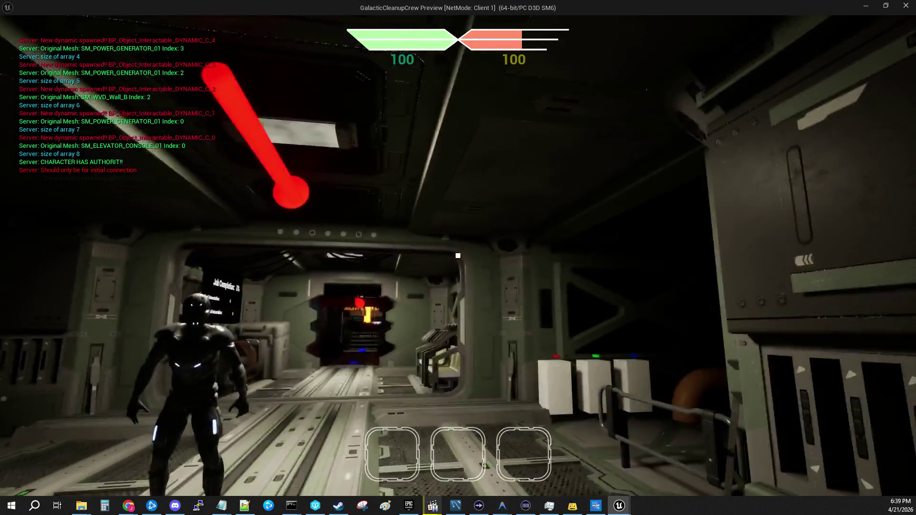
- Return to the editor, stop play, and go back to the Main_Menu level
key(alt+Tab)
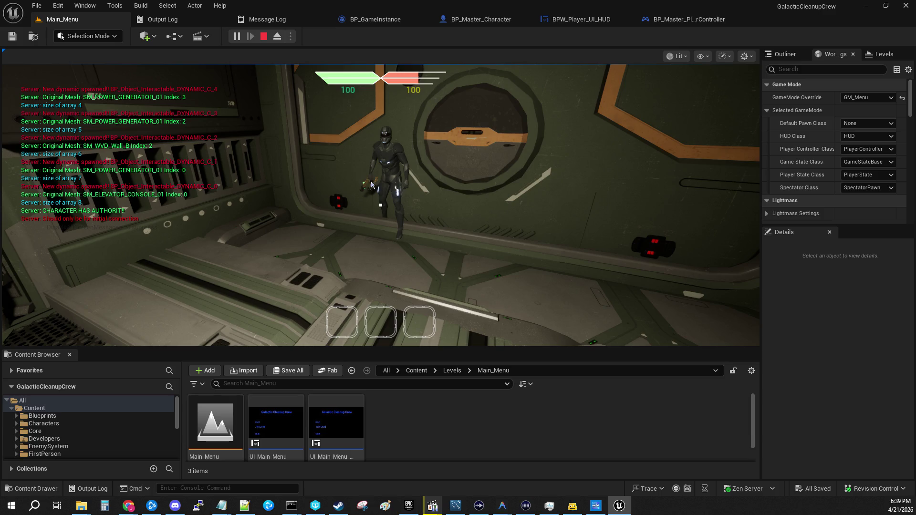
key(Escape)
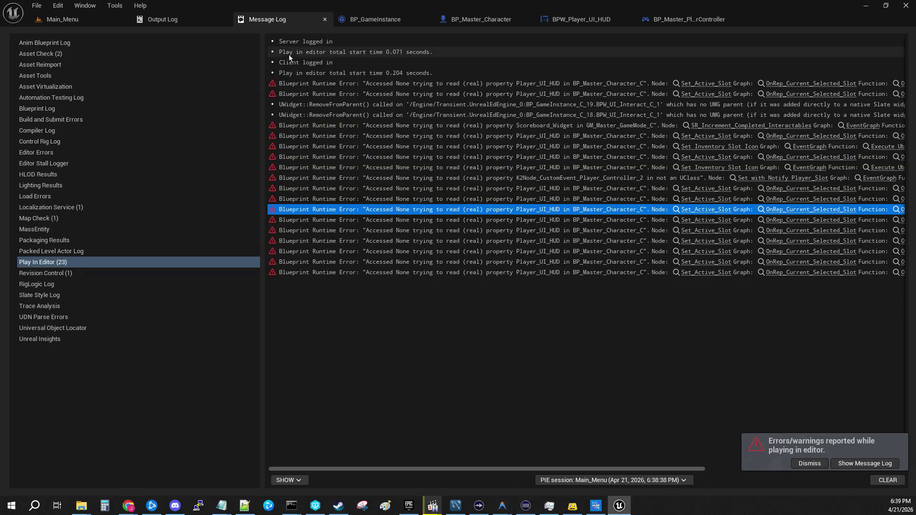
click(79, 19)
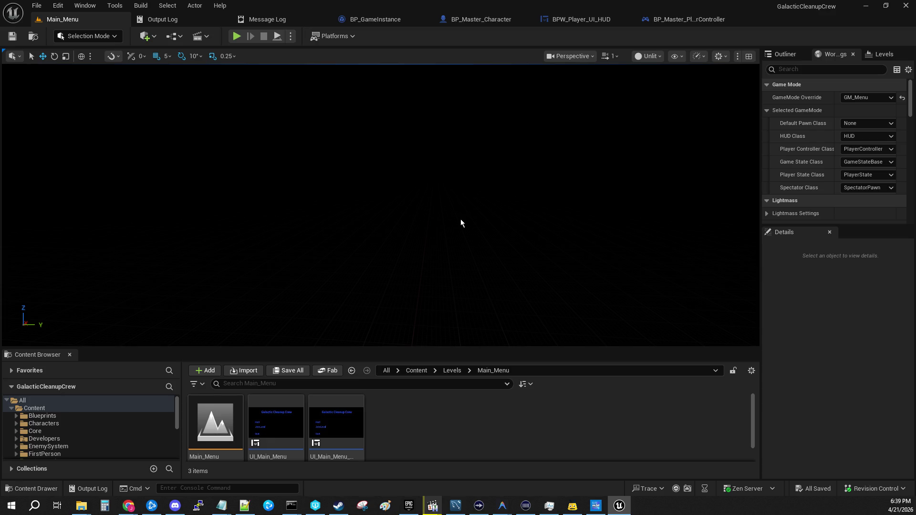
click(480, 20)
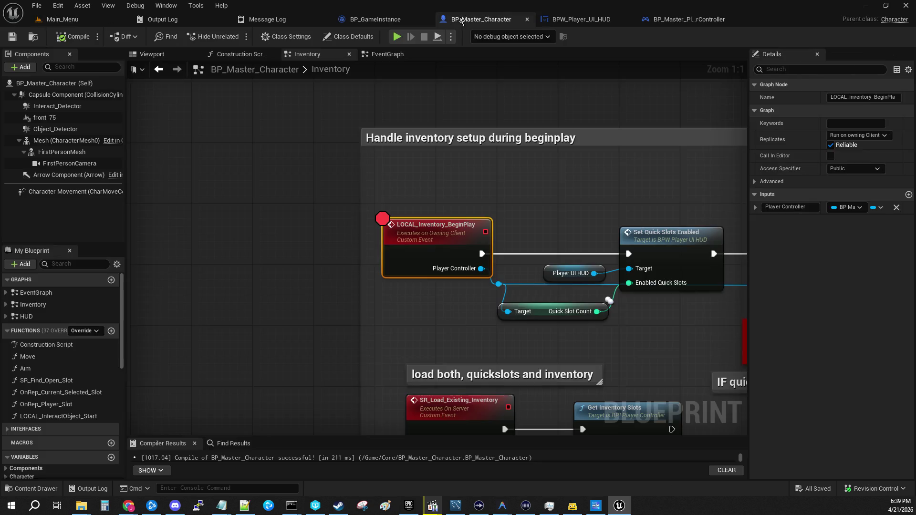
mouse_move(434, 161)
mouse_down()
mouse_move(367, 109)
mouse_move(345, 118)
mouse_up()
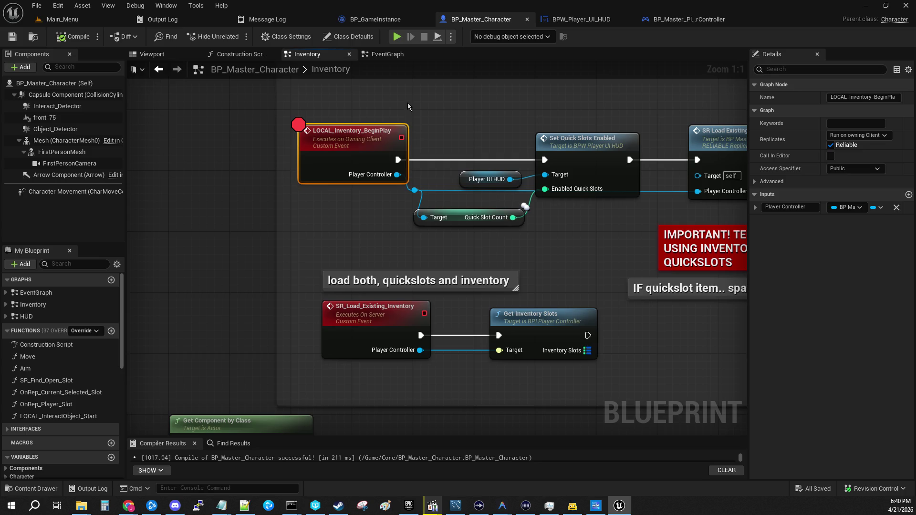
mouse_move(451, 145)
mouse_down()
mouse_move(431, 175)
mouse_move(431, 159)
mouse_up()
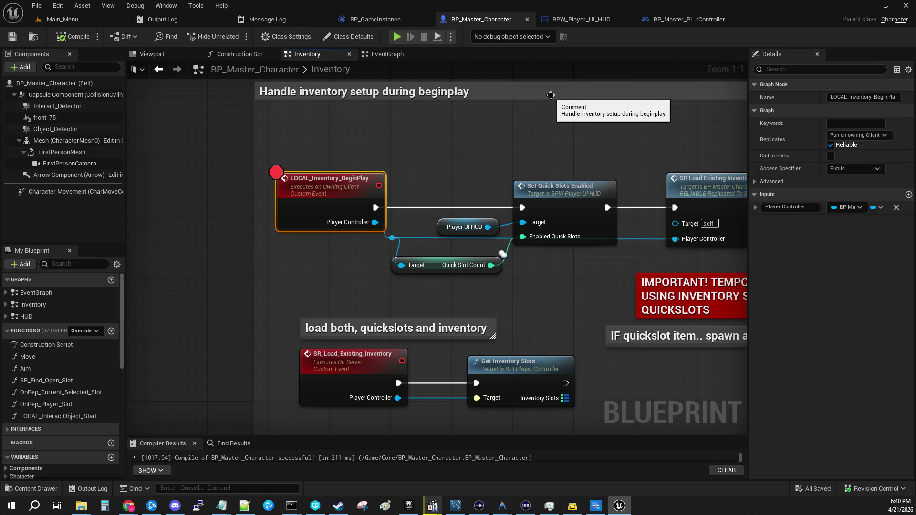
click(430, 75)
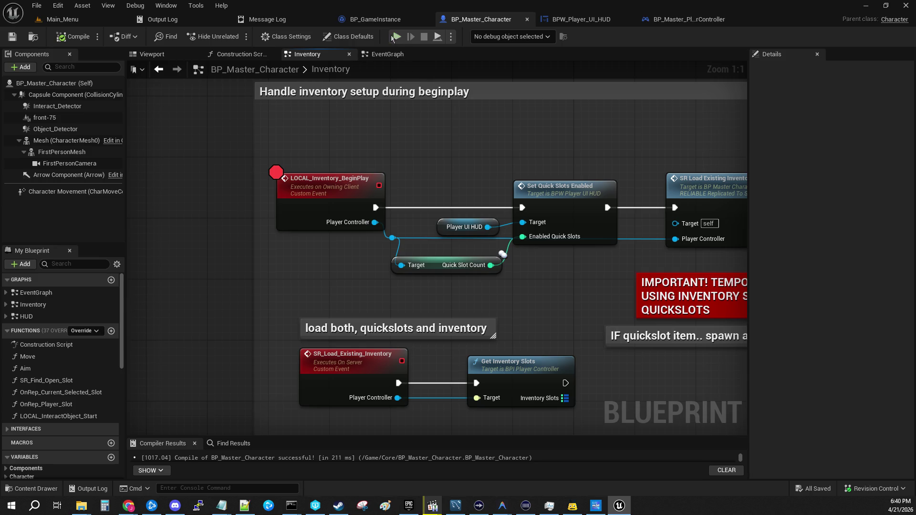
click(62, 19)
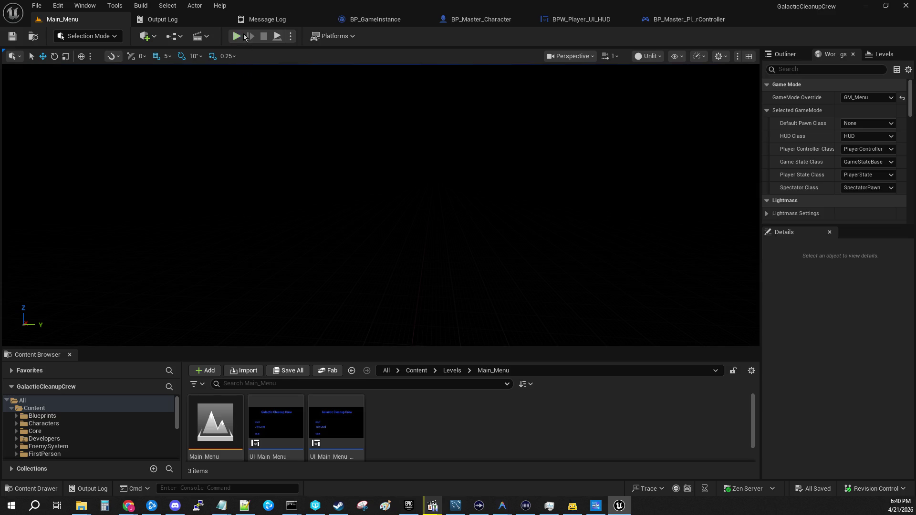
- Set the Play options Net Mode to Play As Client
click(292, 37)
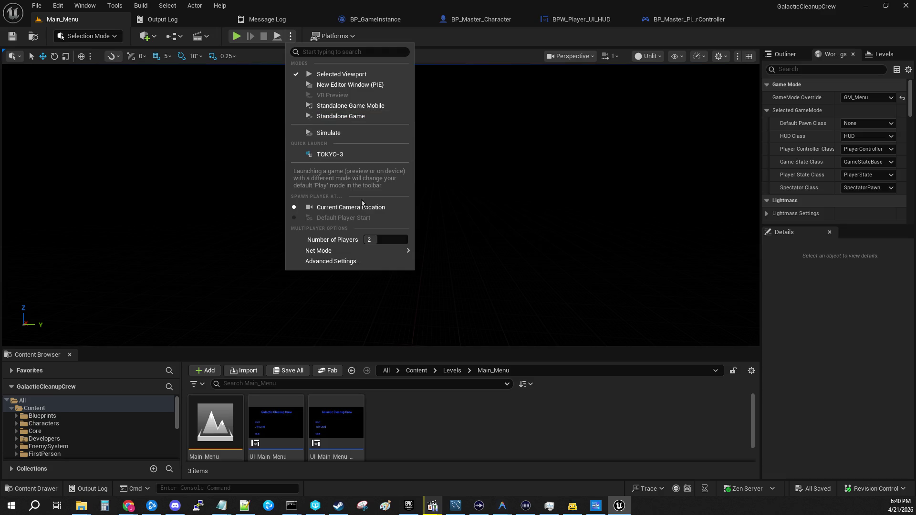
mouse_move(331, 250)
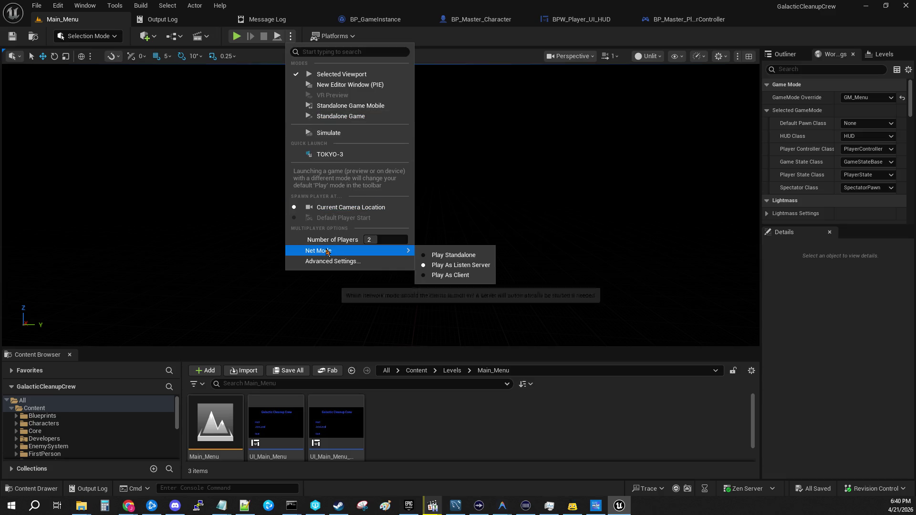
click(458, 276)
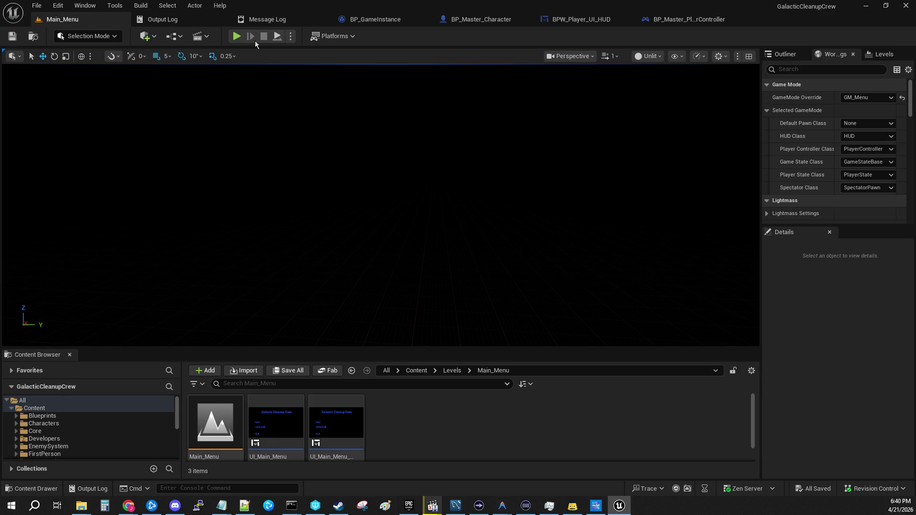
- Start a test run and move aside and minimize the extra client window
click(236, 37)
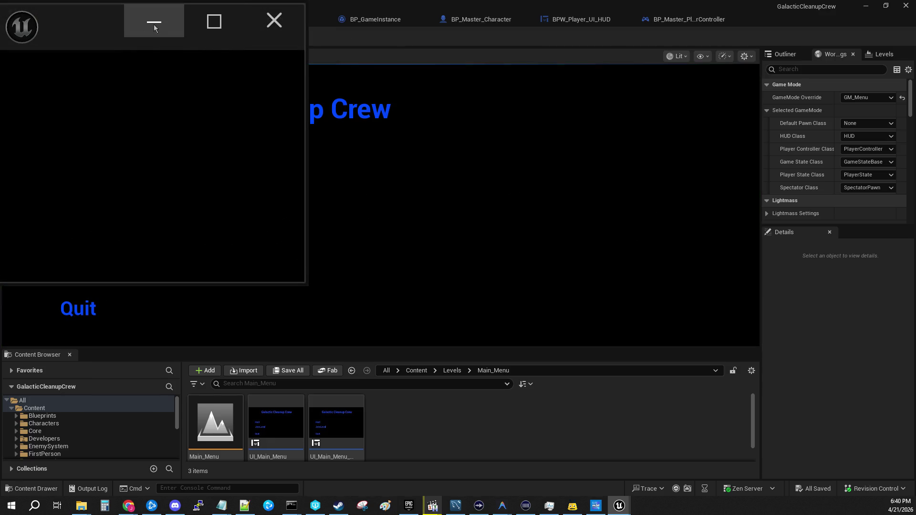
drag(105, 20, 696, 112)
click(144, 163)
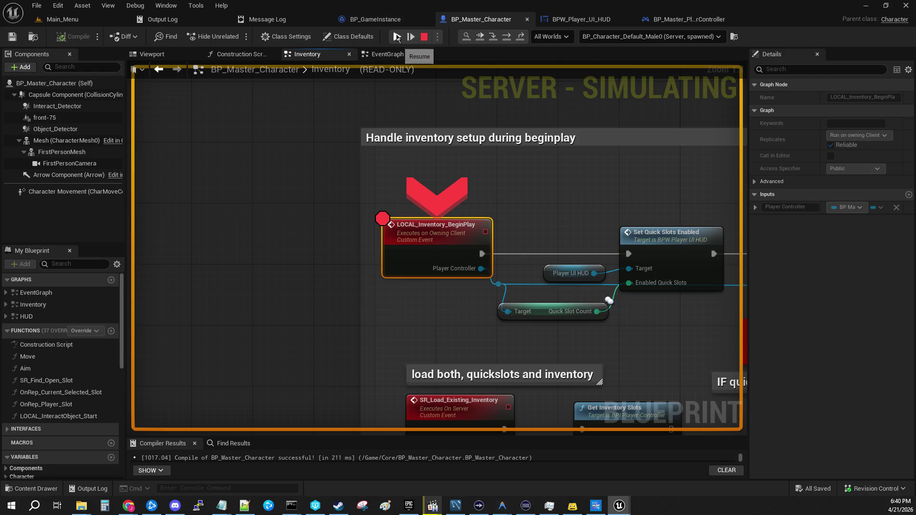
- Resume the server past LOCAL_Inventory_BeginPlay and switch the debug object to Client 1
click(386, 85)
click(394, 33)
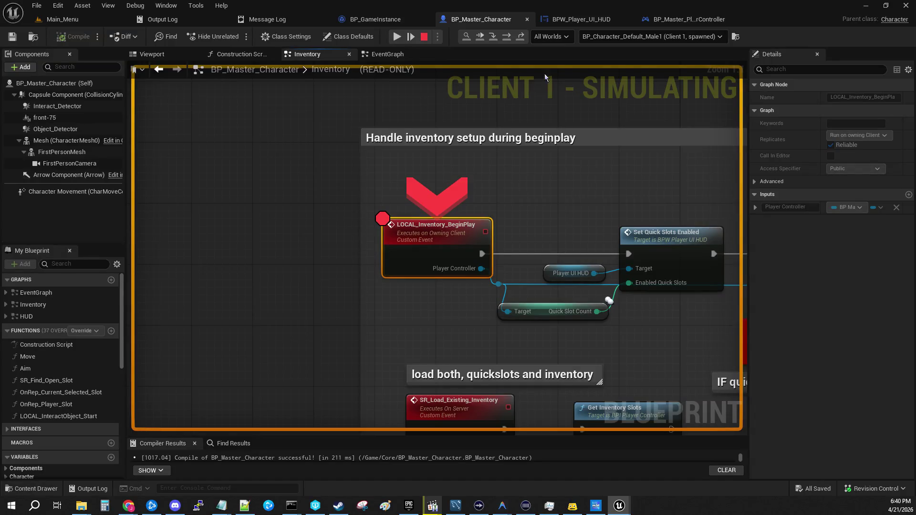
click(663, 38)
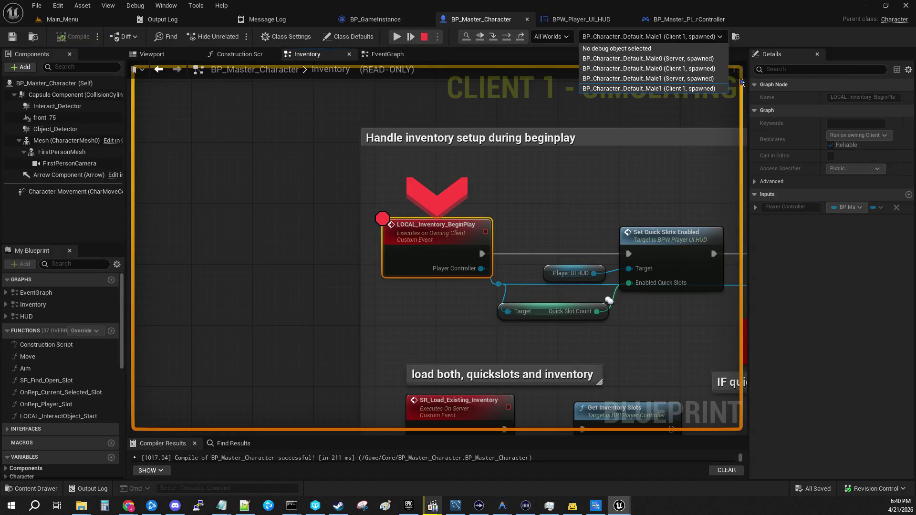
click(393, 114)
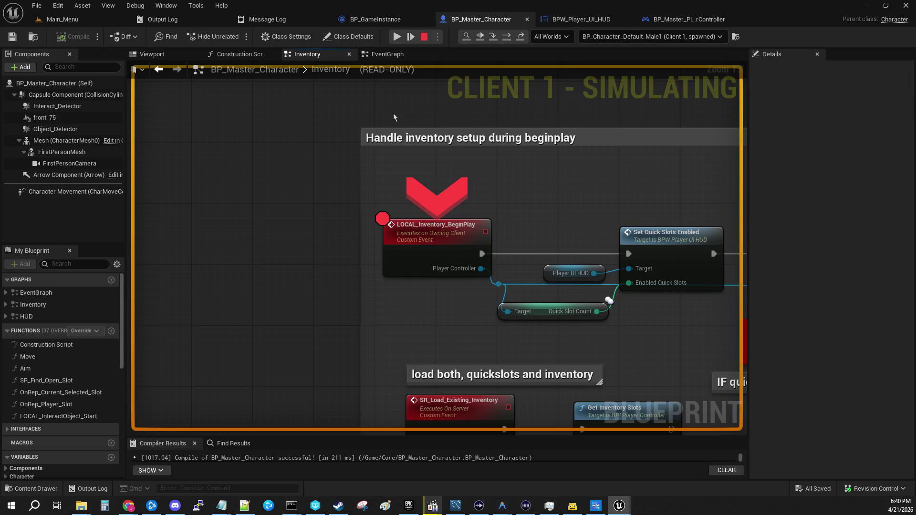
- Resume Client 1, stop the session, and return to BP_Master_Character
click(395, 36)
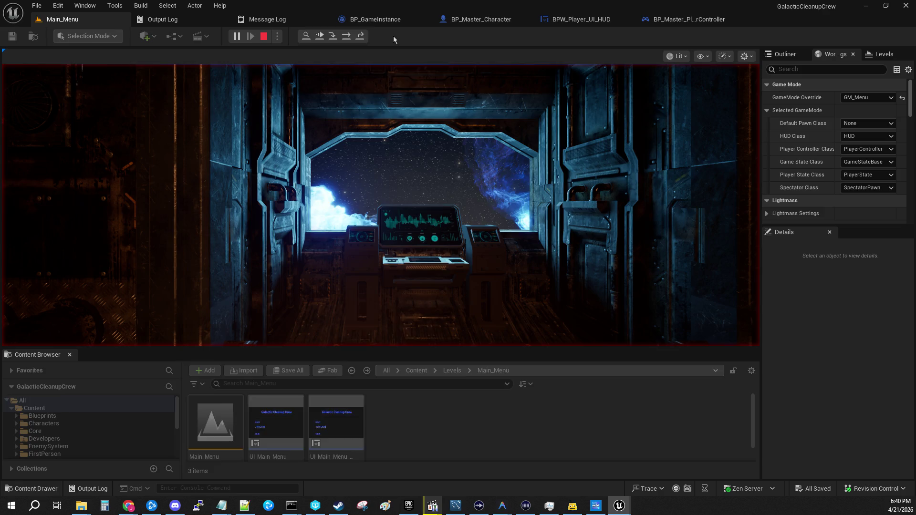
click(262, 39)
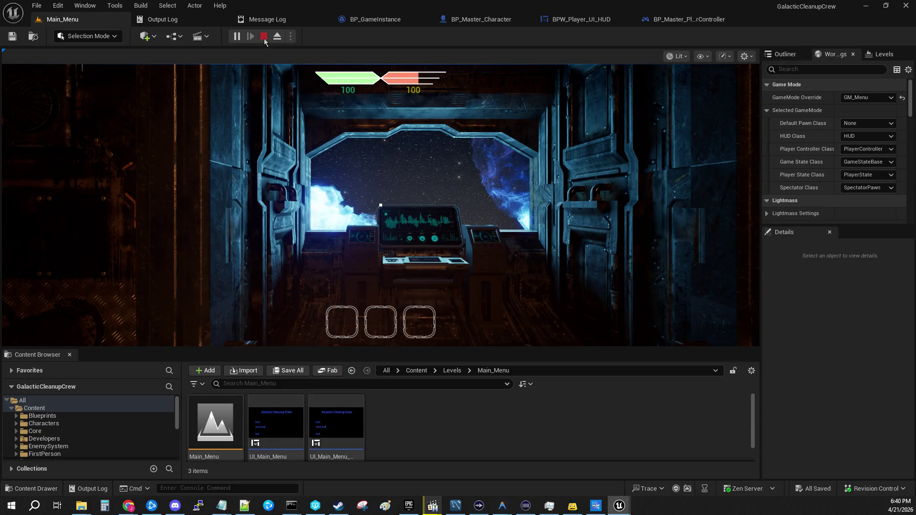
click(450, 19)
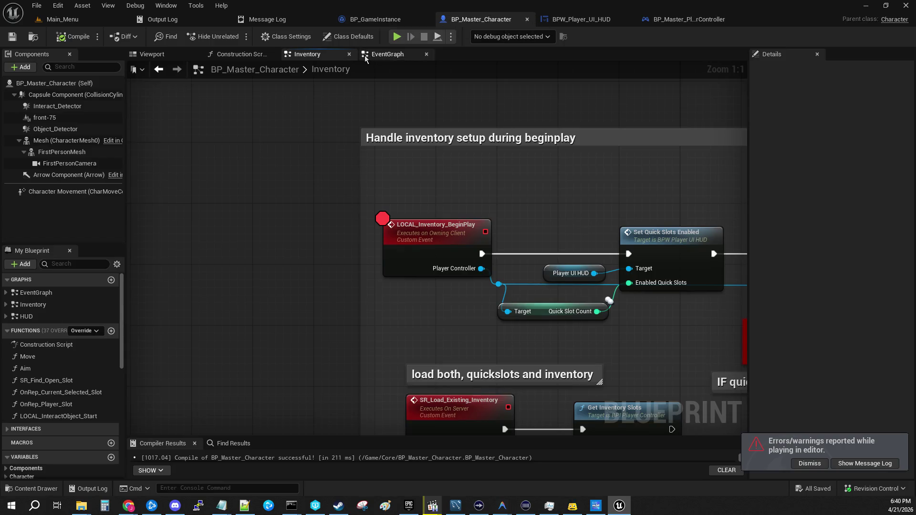
- Choose a different Net Mode in the Play options
click(450, 36)
mouse_move(482, 252)
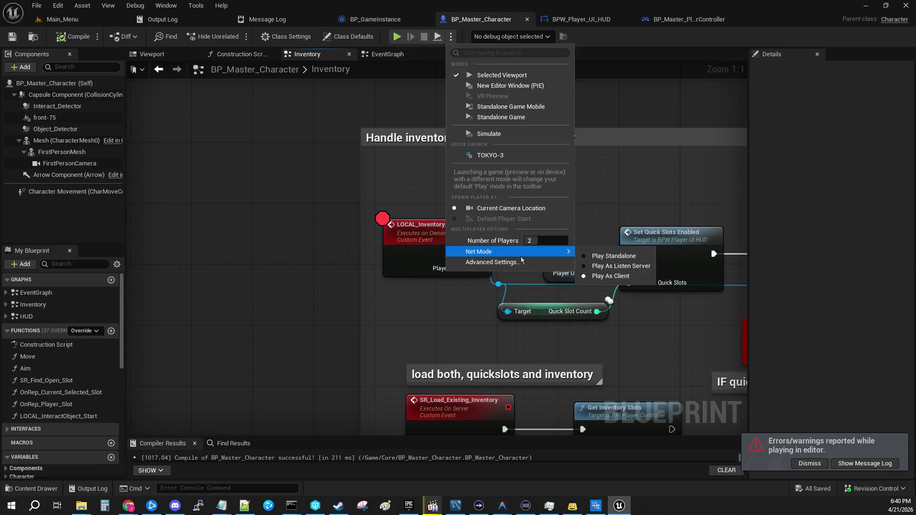
click(606, 263)
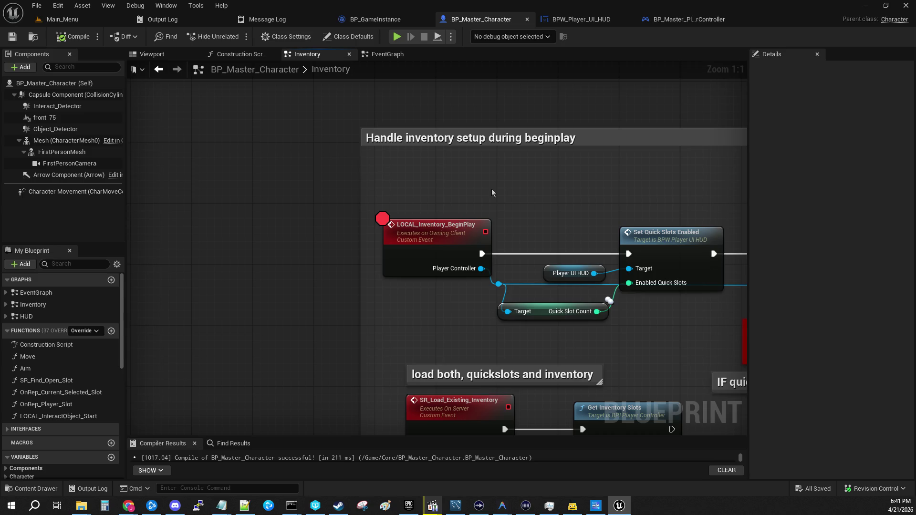
- Break the LOCAL_Inventory_BeginPlay to Set Quick Slots Enabled wire and start a test from Main_Menu
mouse_move(528, 213)
mouse_down()
mouse_move(414, 191)
mouse_move(362, 210)
mouse_up()
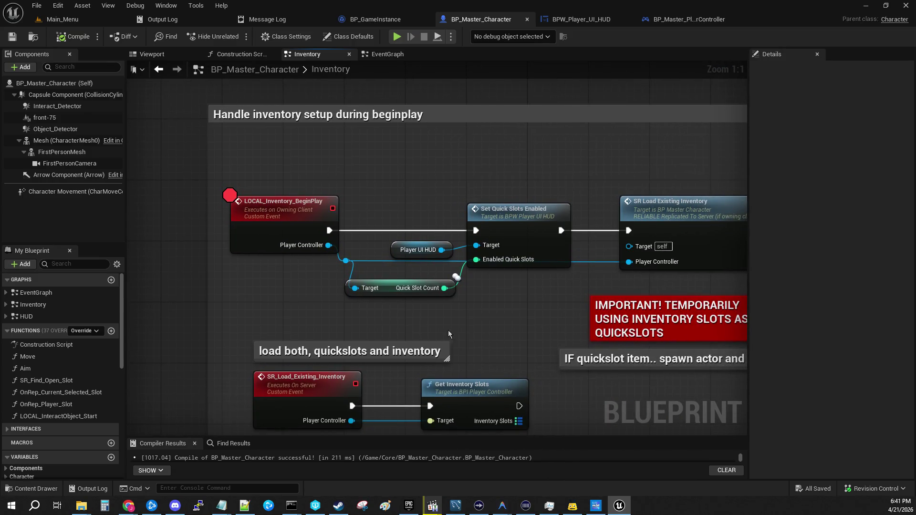
alt+click(329, 230)
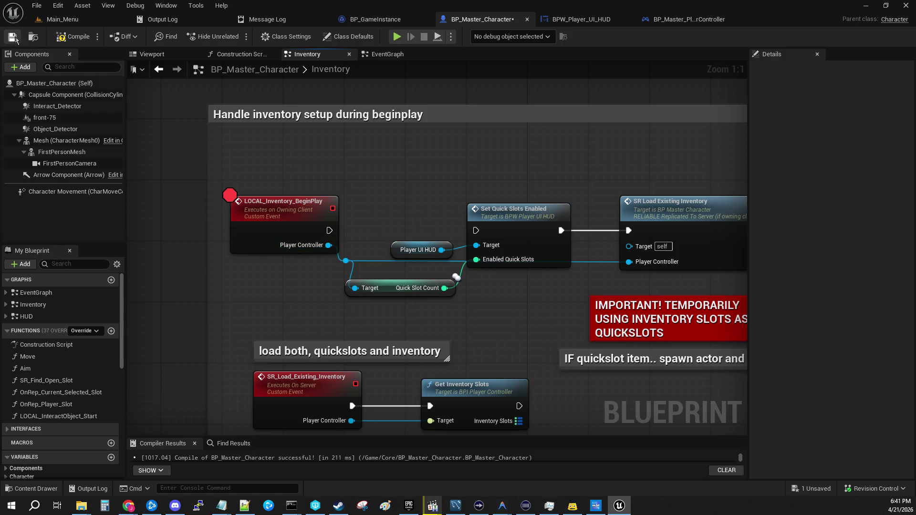
click(62, 19)
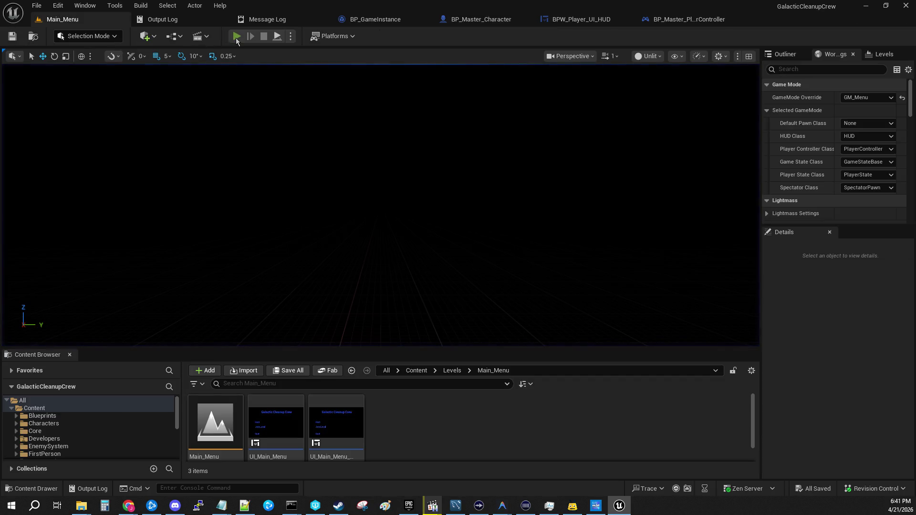
click(64, 204)
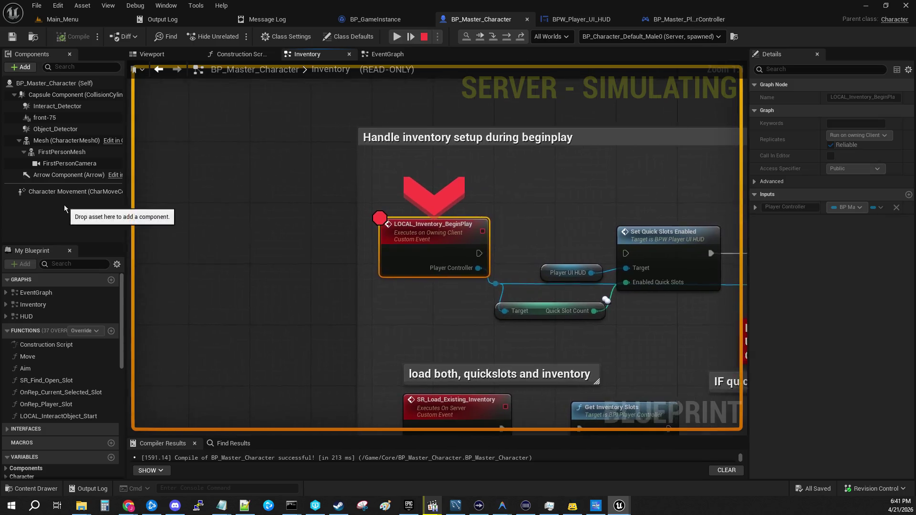
- Resume past the breakpoint, stop play, and return to BP_Master_Character's Inventory graph
click(395, 36)
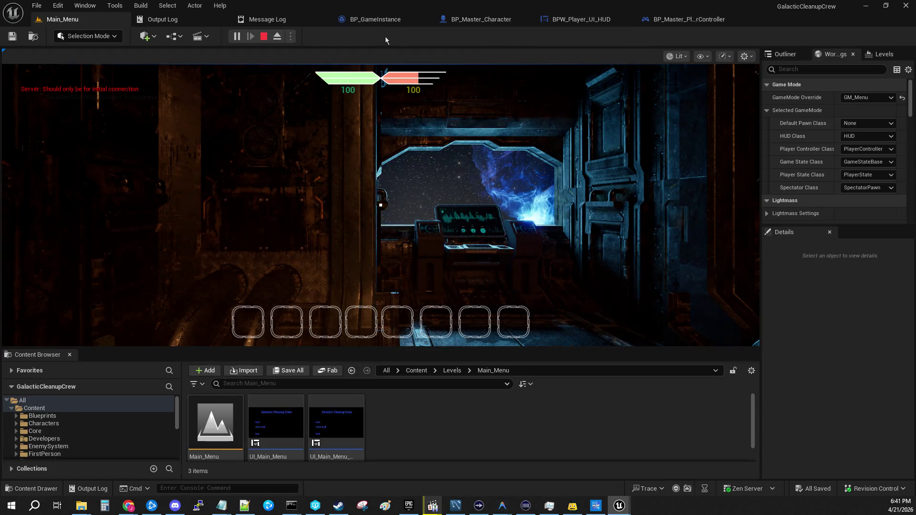
click(367, 197)
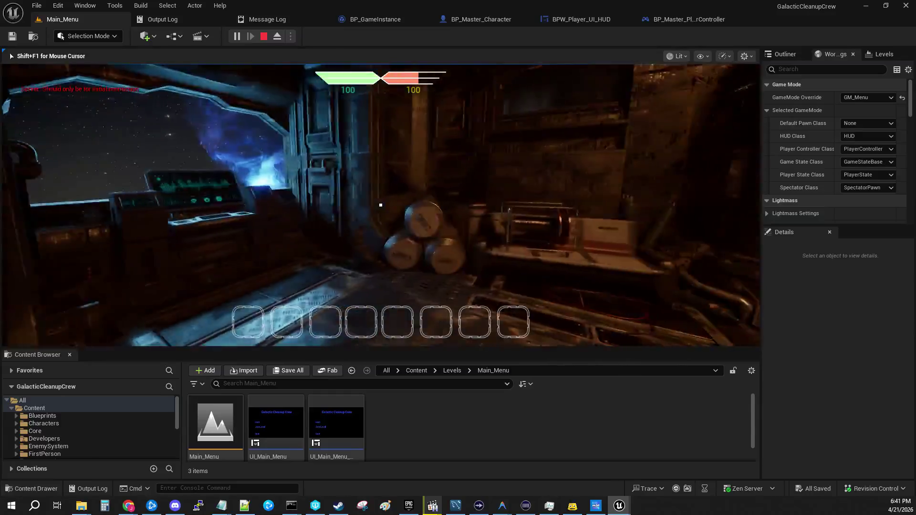
key(Escape)
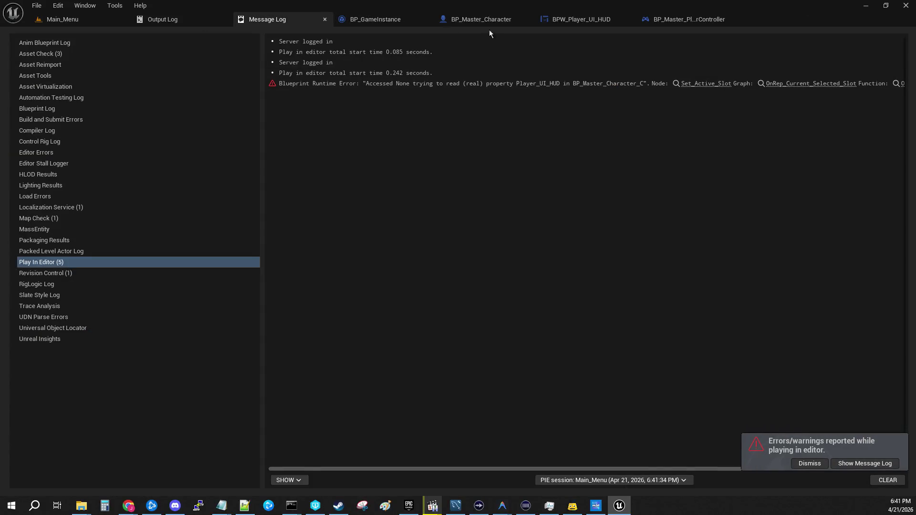
click(481, 19)
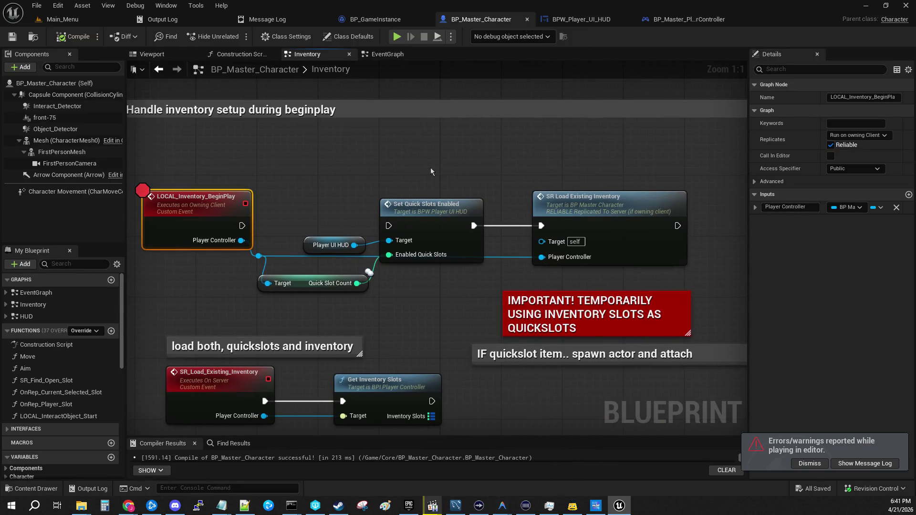
- Rewire LOCAL_Inventory_BeginPlay to Set Quick Slots Enabled, compile, and relink SR Load Existing Inventory
mouse_move(242, 225)
mouse_down()
mouse_move(305, 238)
mouse_move(389, 226)
mouse_up()
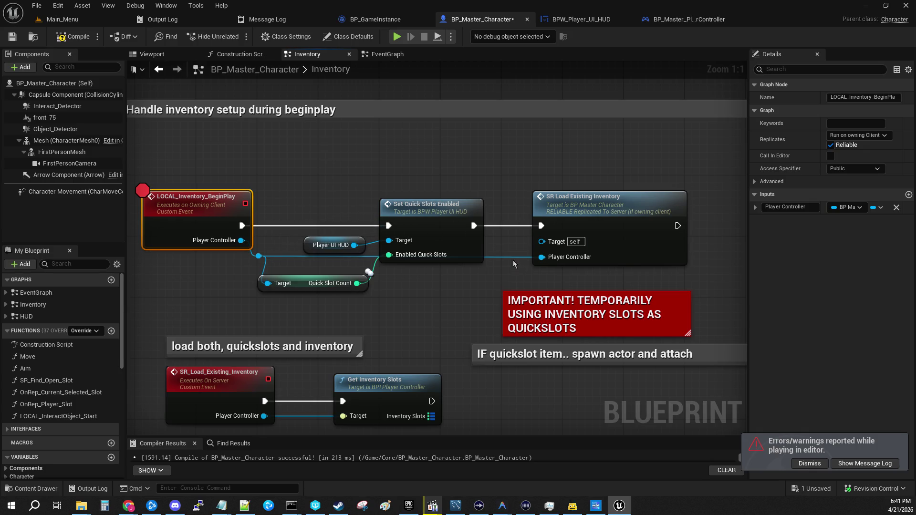
alt+click(474, 225)
click(68, 37)
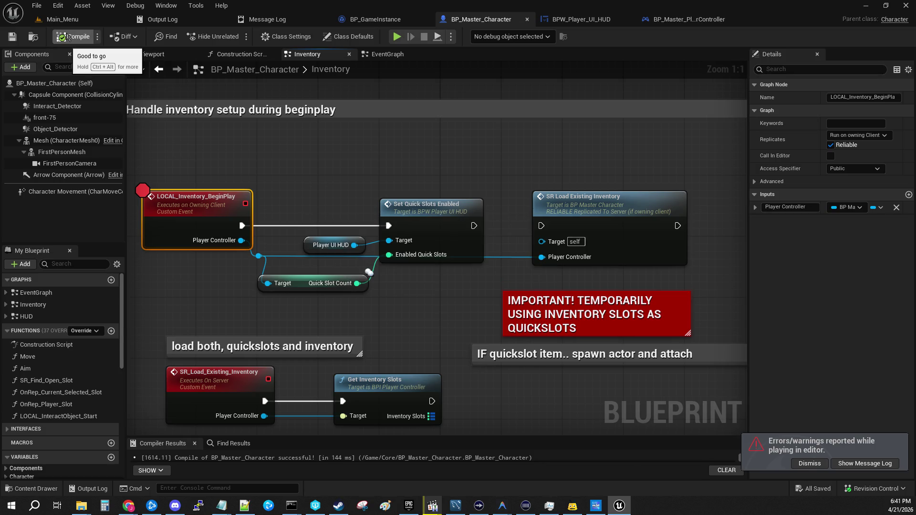
mouse_move(511, 201)
mouse_down()
mouse_move(502, 211)
mouse_move(522, 220)
mouse_move(594, 231)
mouse_move(549, 234)
mouse_up()
drag(474, 226, 546, 234)
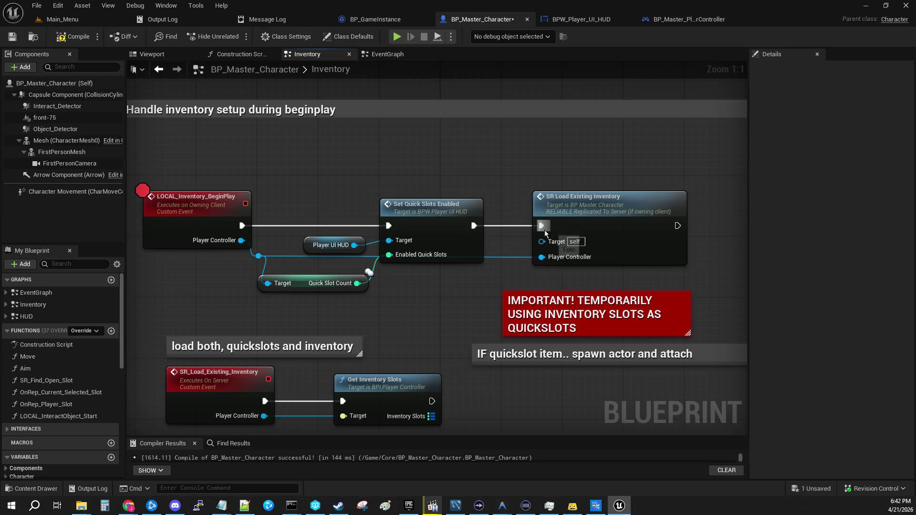
- Recompile BP_Master_Character and host a new test from the Main_Menu level
click(547, 232)
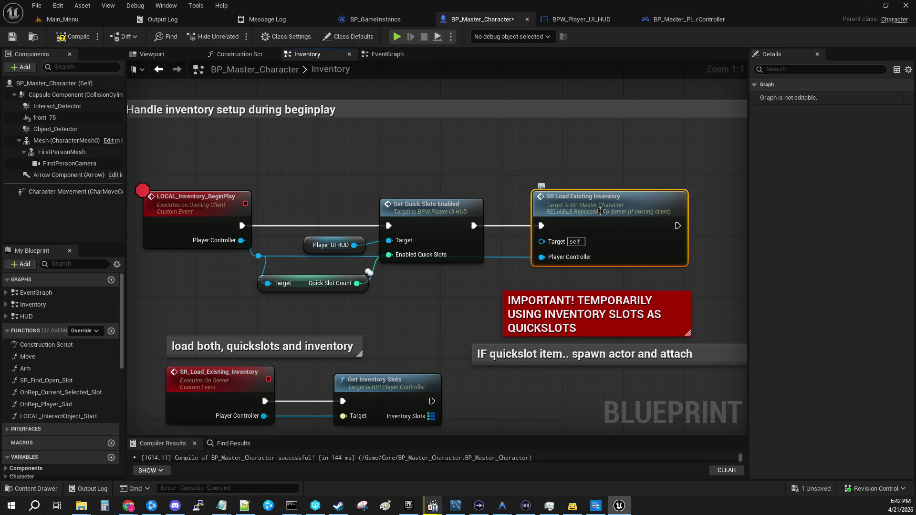
click(187, 196)
click(76, 37)
click(62, 19)
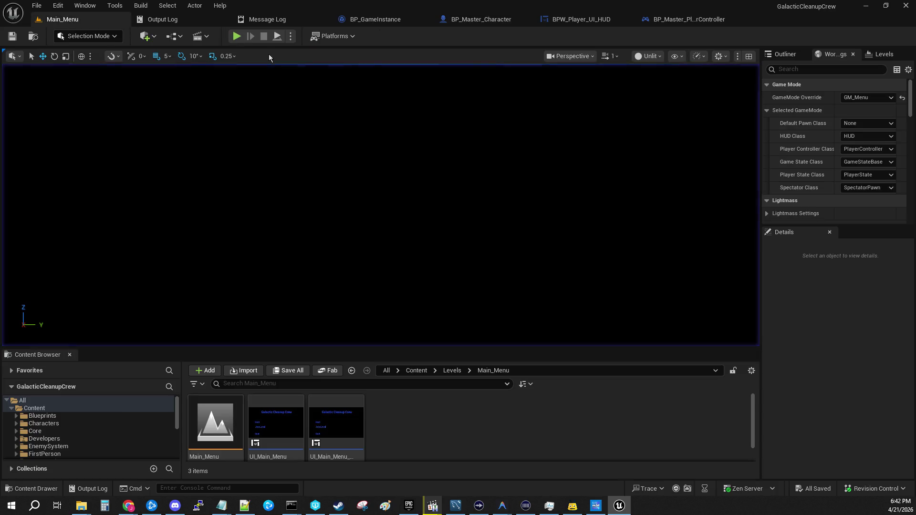
click(235, 38)
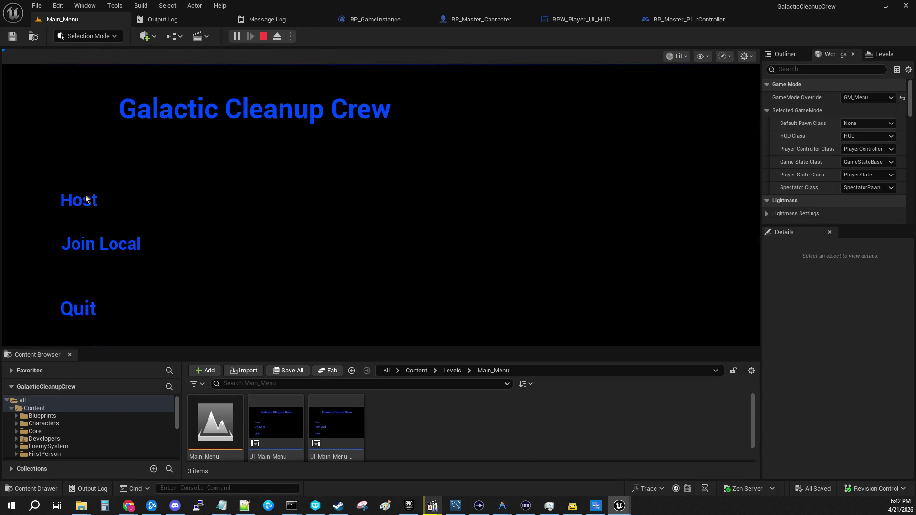
click(85, 196)
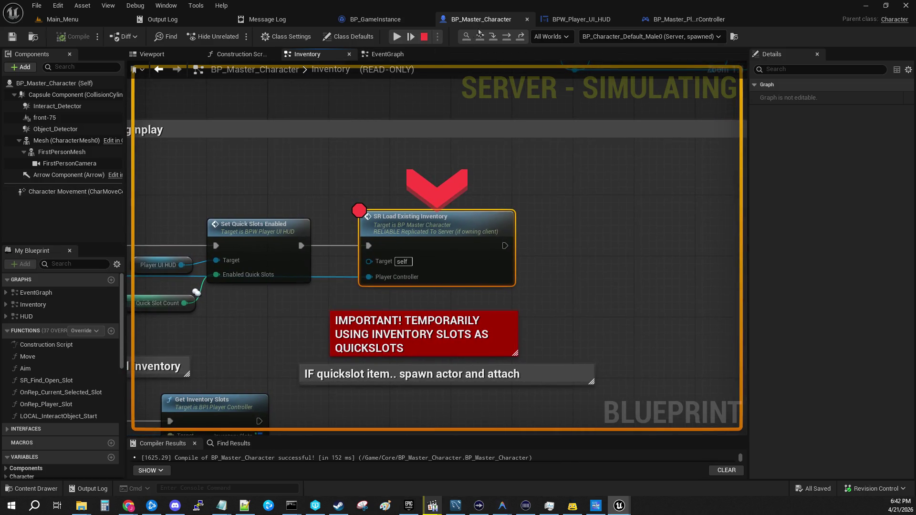
- Step into SR_Load_Existing_Inventory and advance to the Get Inventory Slots node
click(493, 36)
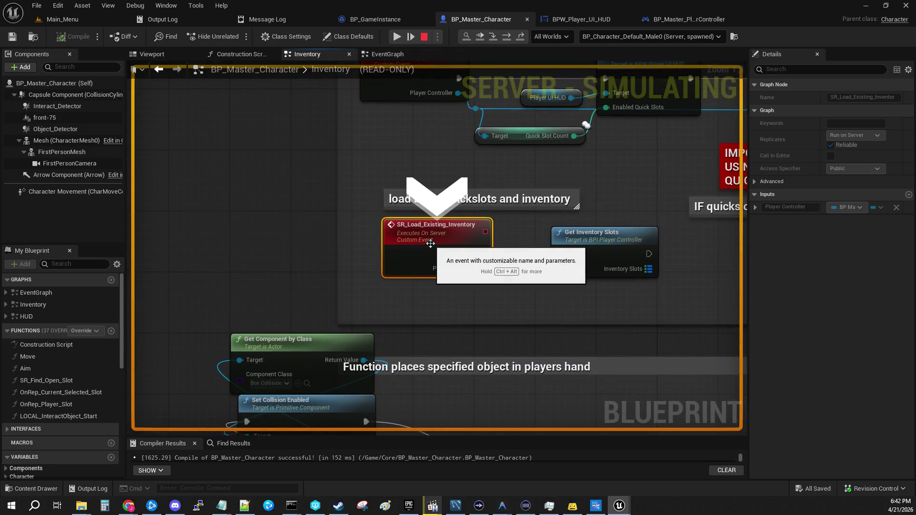
mouse_move(482, 269)
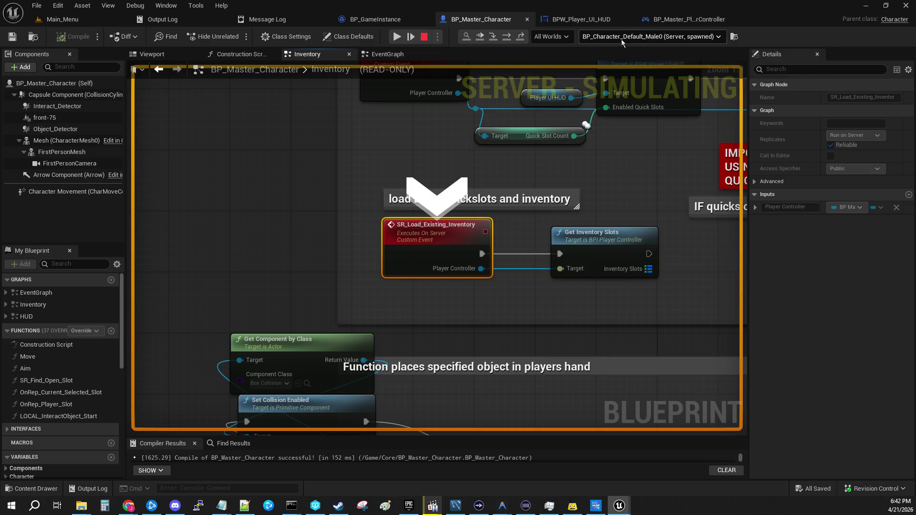
click(487, 34)
mouse_move(317, 264)
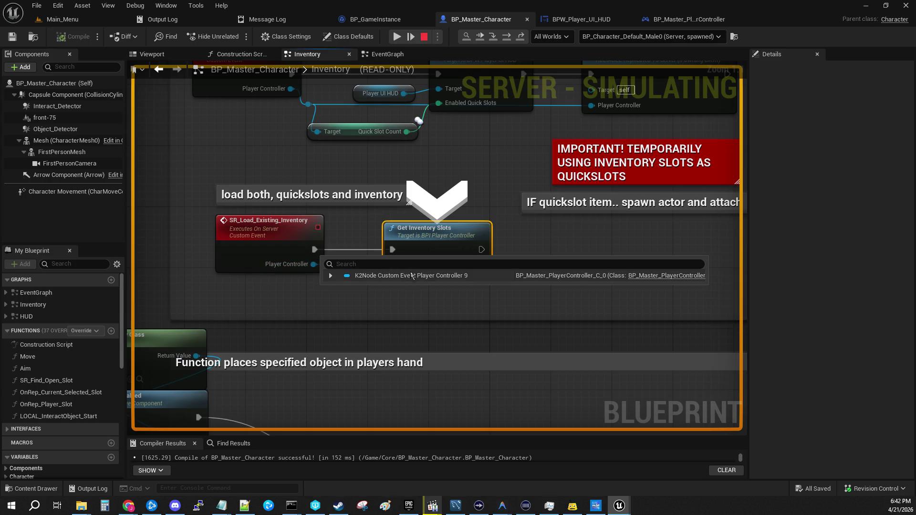
key(F10)
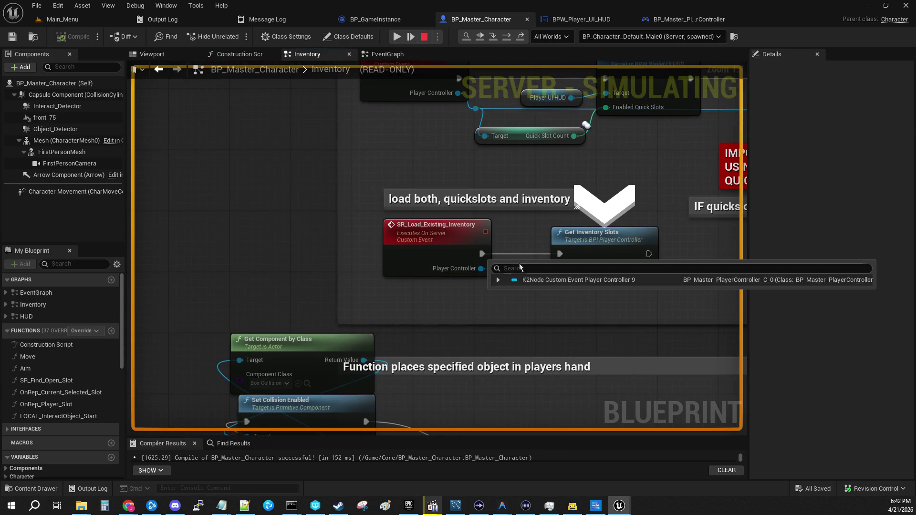
- Expand the Player Controller watch, review its variables, and step into GetInventorySlots
mouse_move(666, 276)
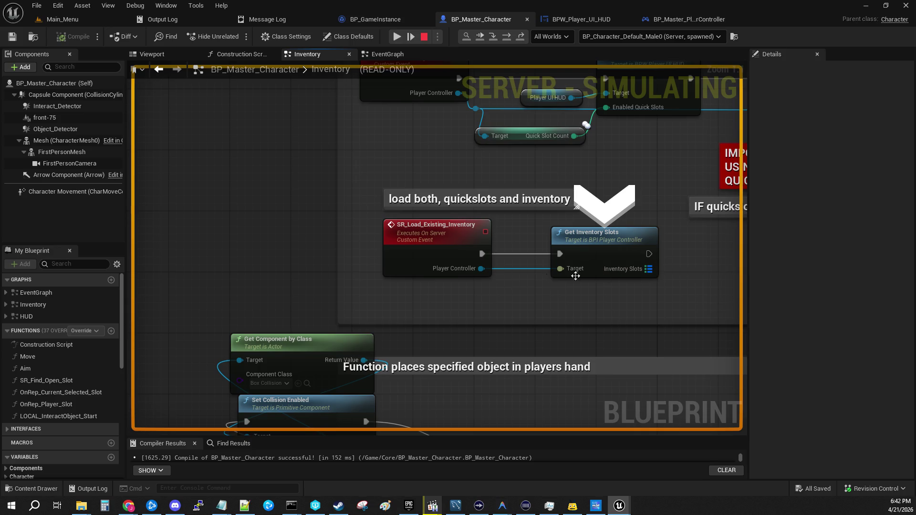
click(498, 280)
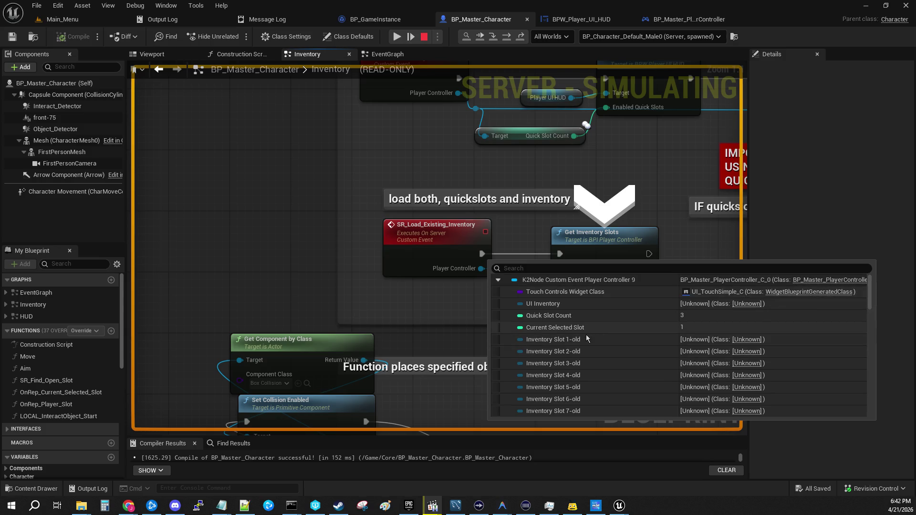
scroll(675, 354, down, 3)
scroll(676, 350, down, 3)
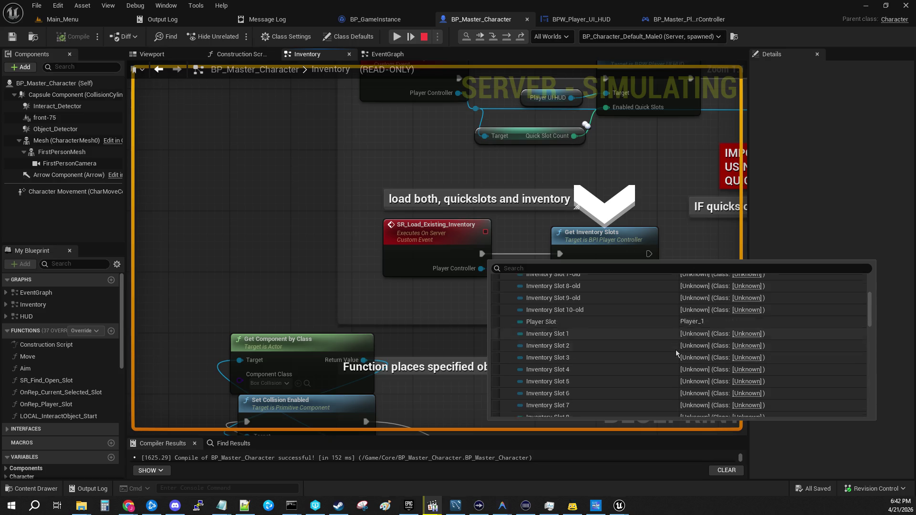
scroll(676, 351, down, 3)
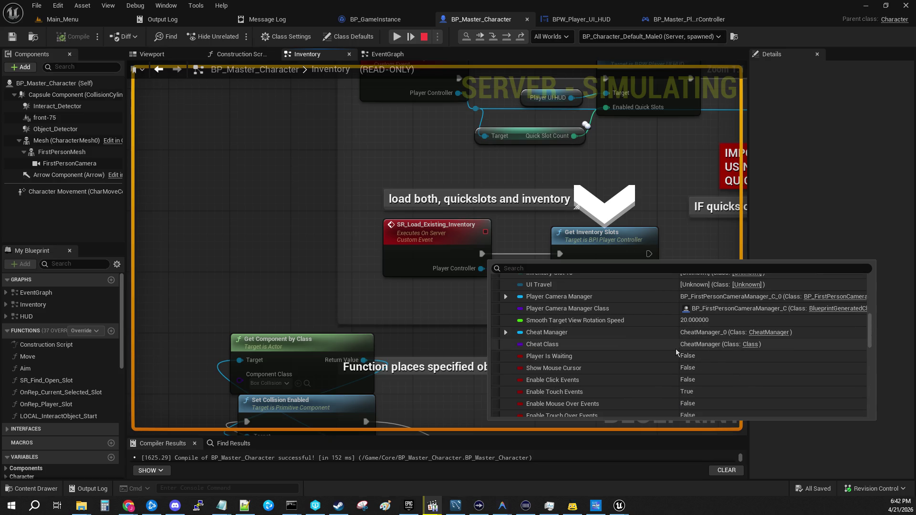
scroll(677, 346, down, 9)
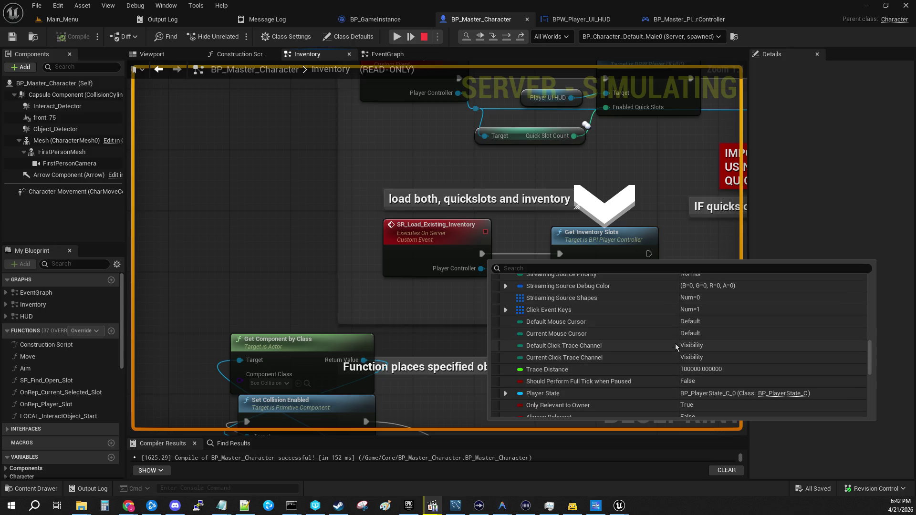
scroll(677, 346, down, 3)
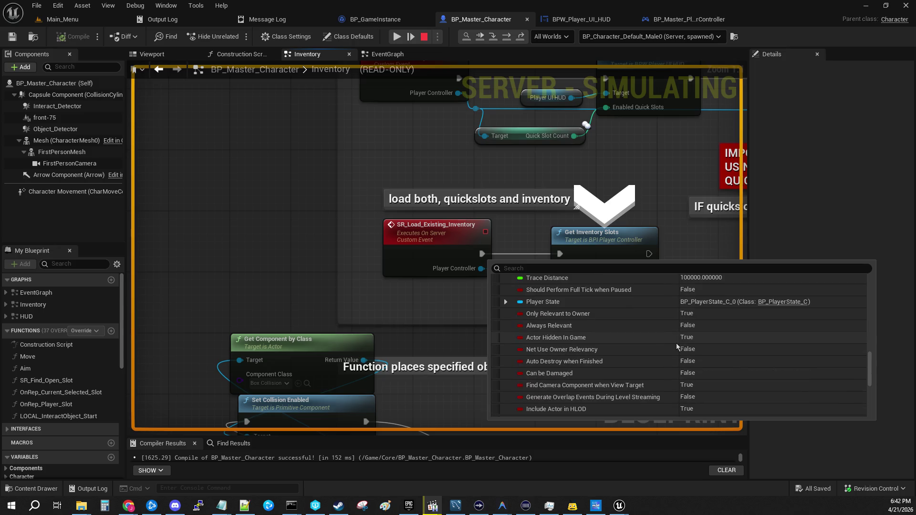
scroll(676, 342, down, 5)
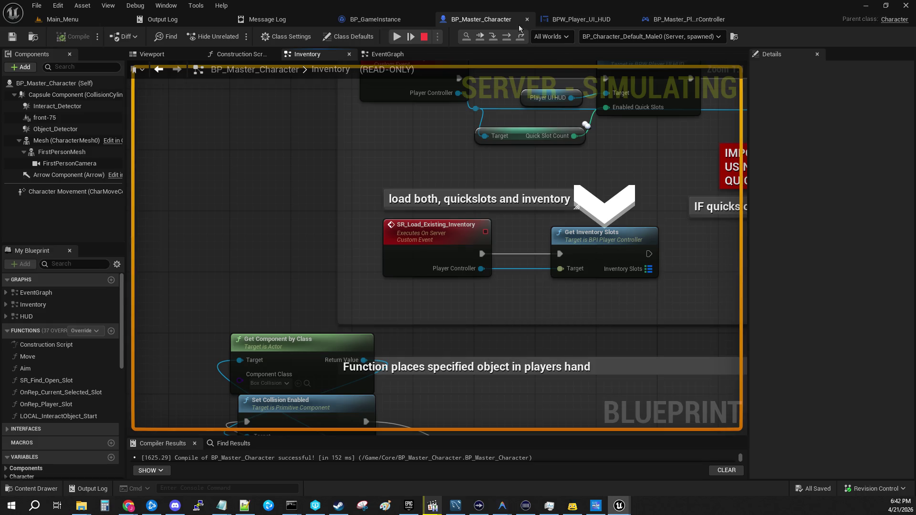
click(491, 39)
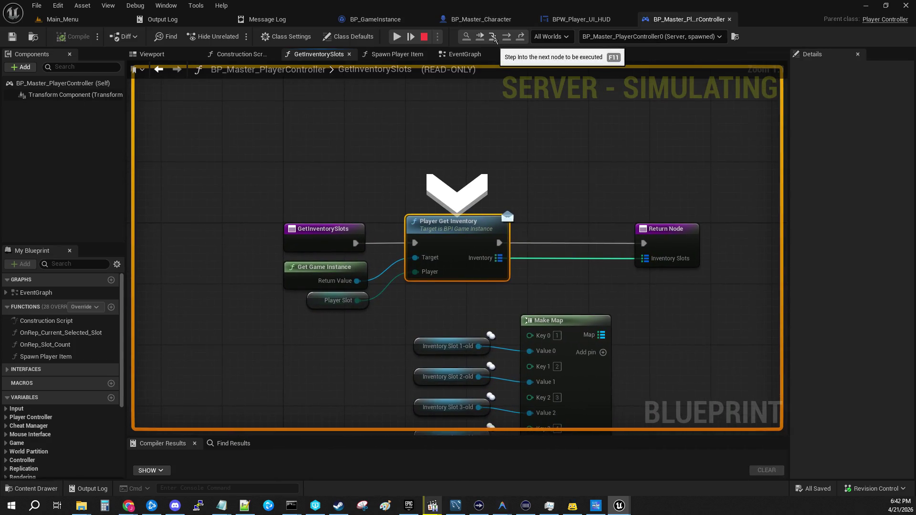
- Step through GameInstance's Player_Get_Inventory to its Return Node and back out
mouse_move(359, 280)
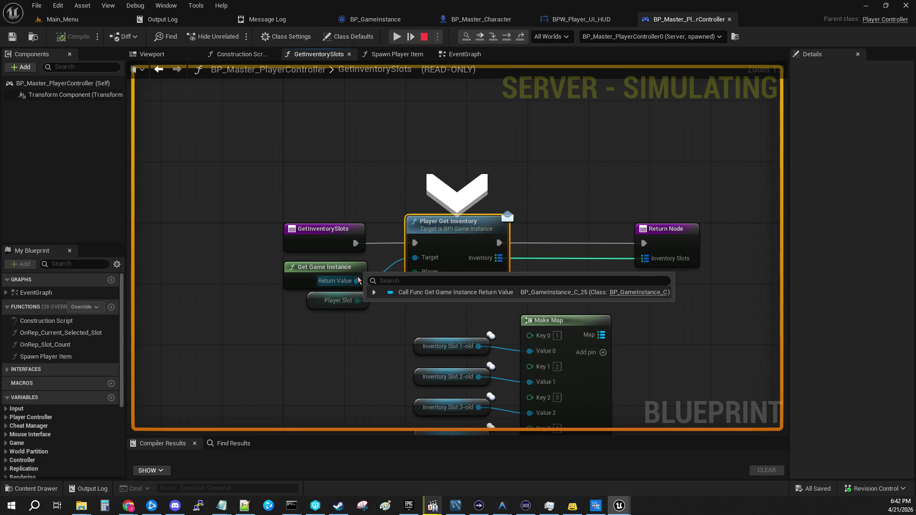
click(496, 40)
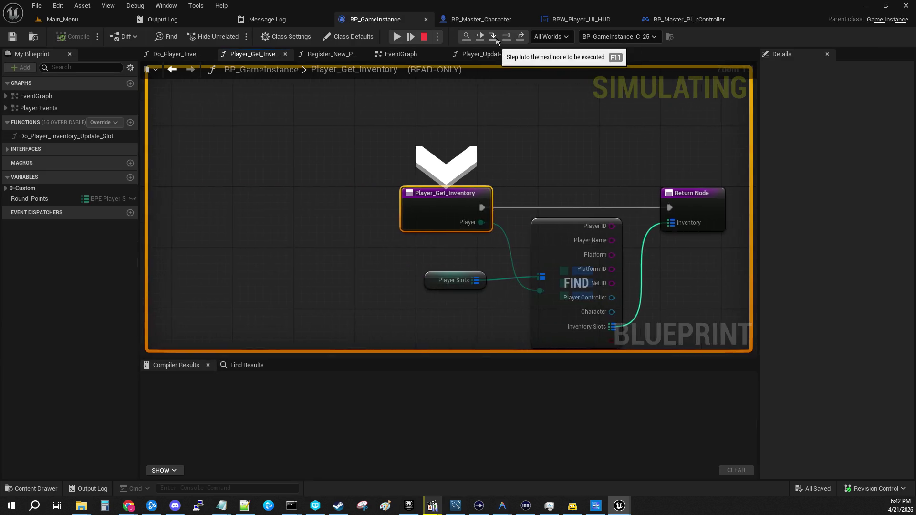
click(497, 40)
mouse_move(424, 224)
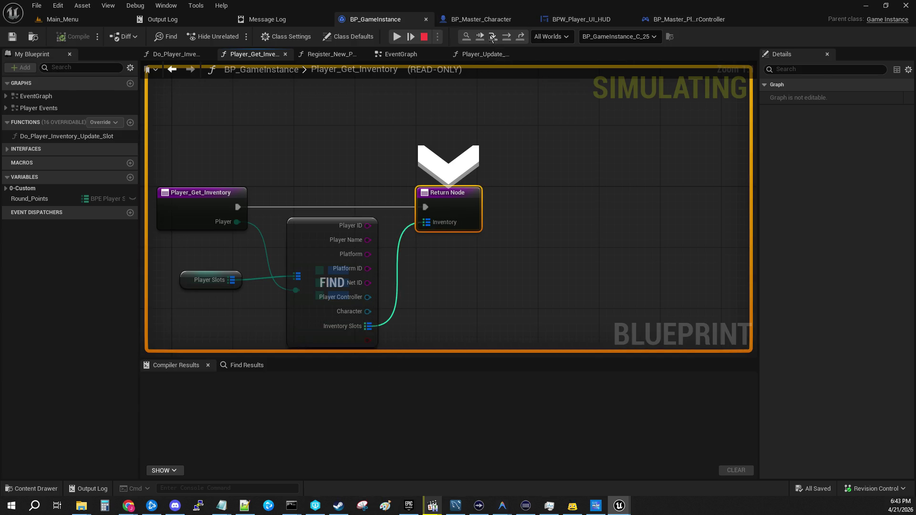
click(493, 36)
- Confirm the Inventory pins show Num=0, then resume the game
mouse_move(285, 262)
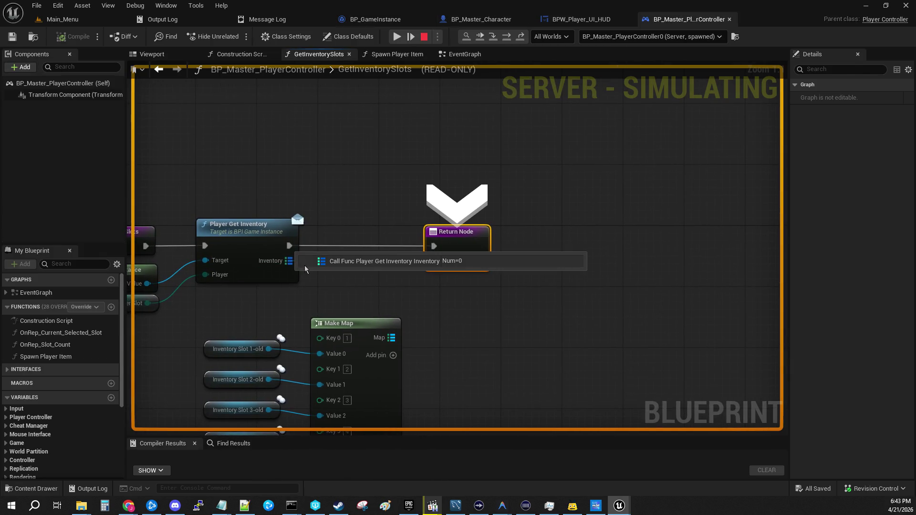
mouse_move(440, 263)
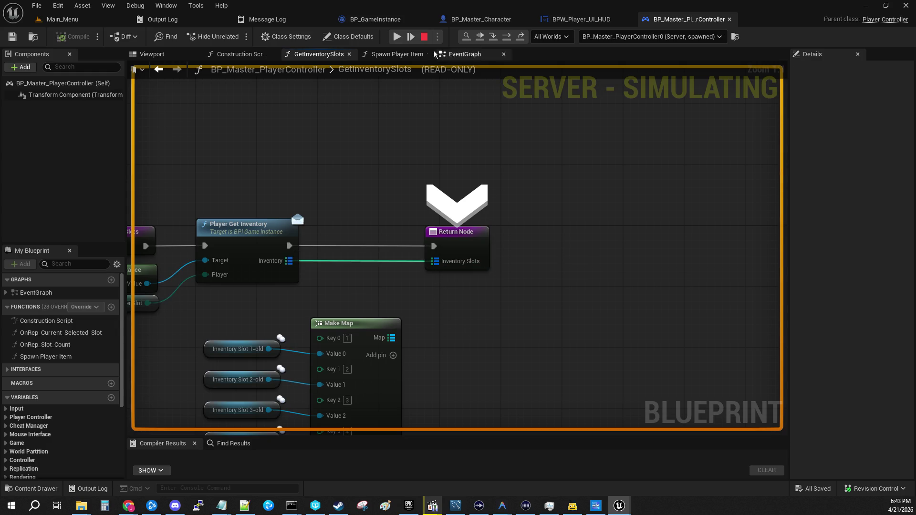
click(399, 32)
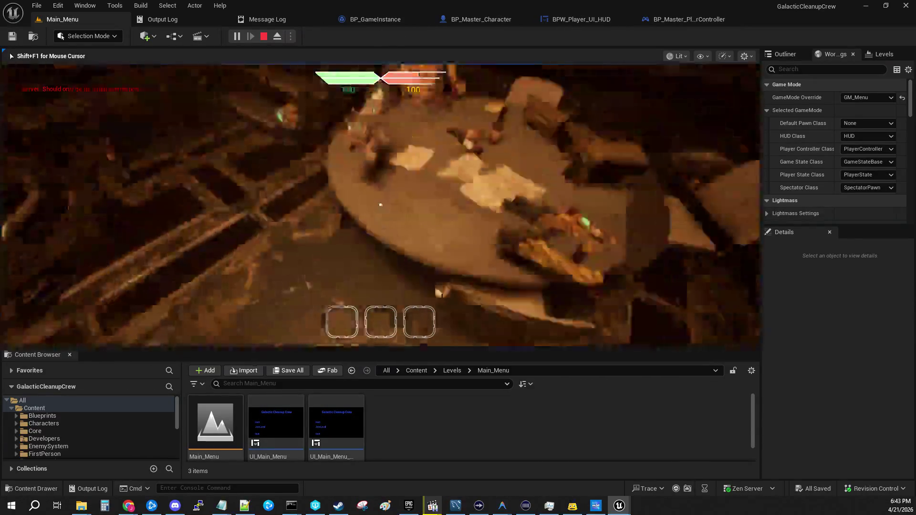
- In PIE, pick up the gun, switch to quick slot 2, and use the terminal to load the next map
key(e)
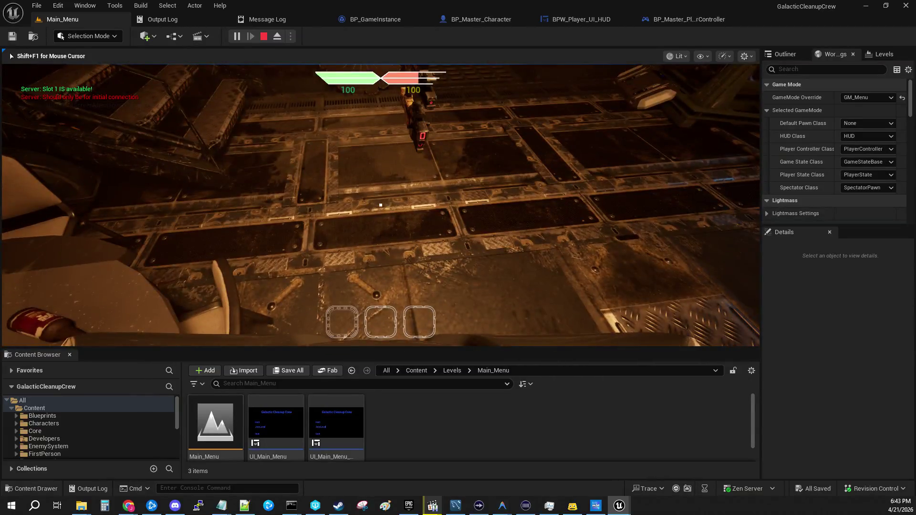
key(2)
key(w)
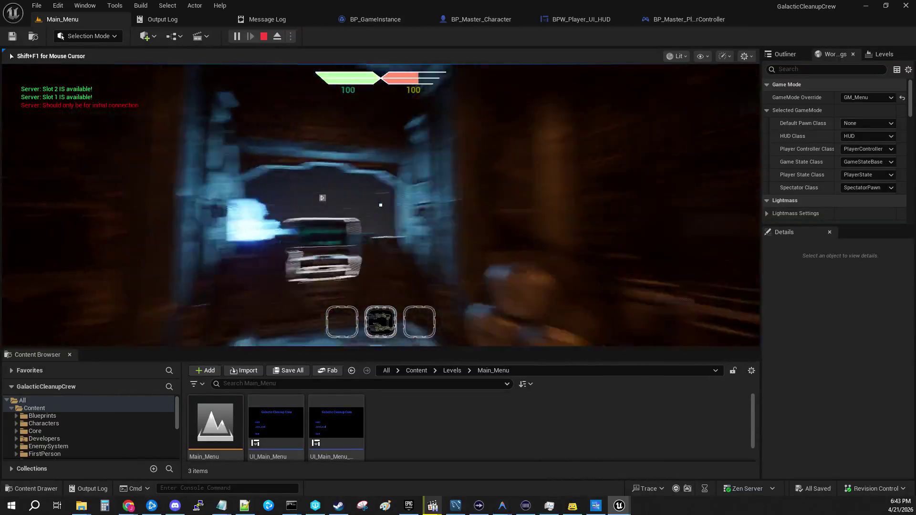
key(e)
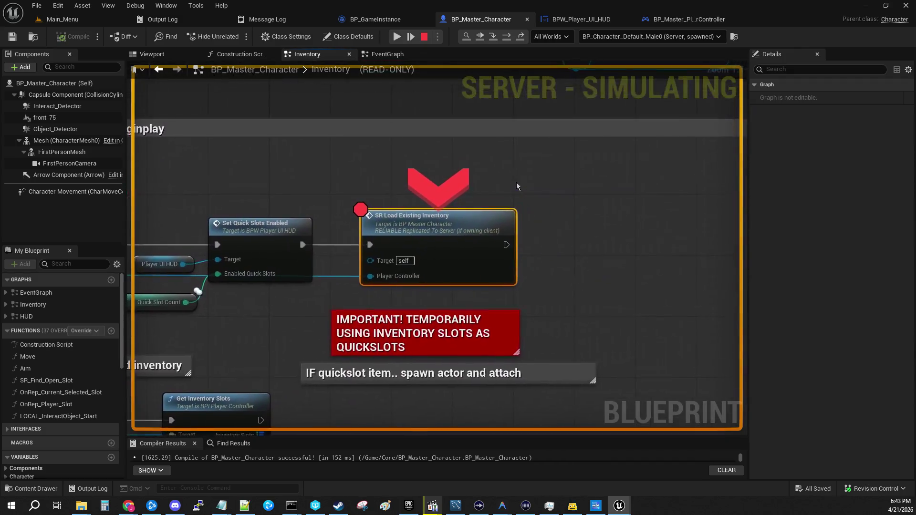
- Step to the GetInventorySlots Return Node, confirm two returned inventory items, then stop the test run
key(F11)
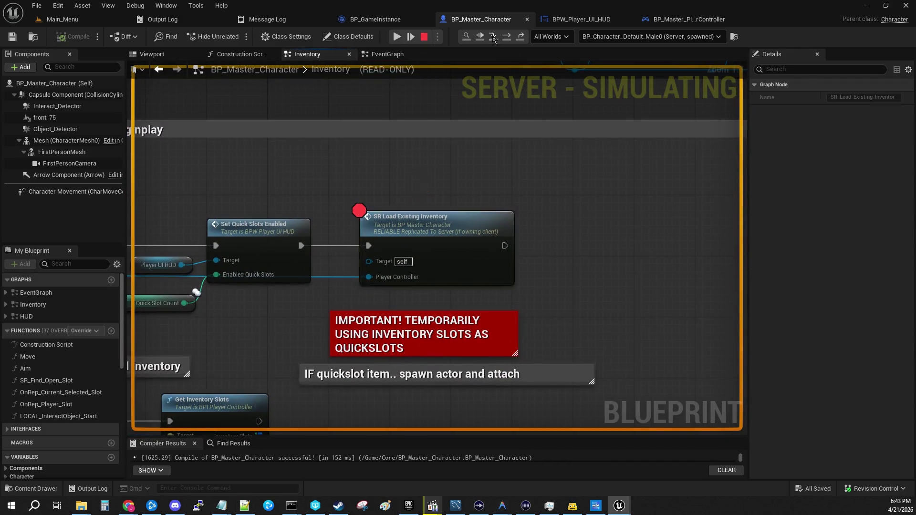
key(F11)
click(494, 273)
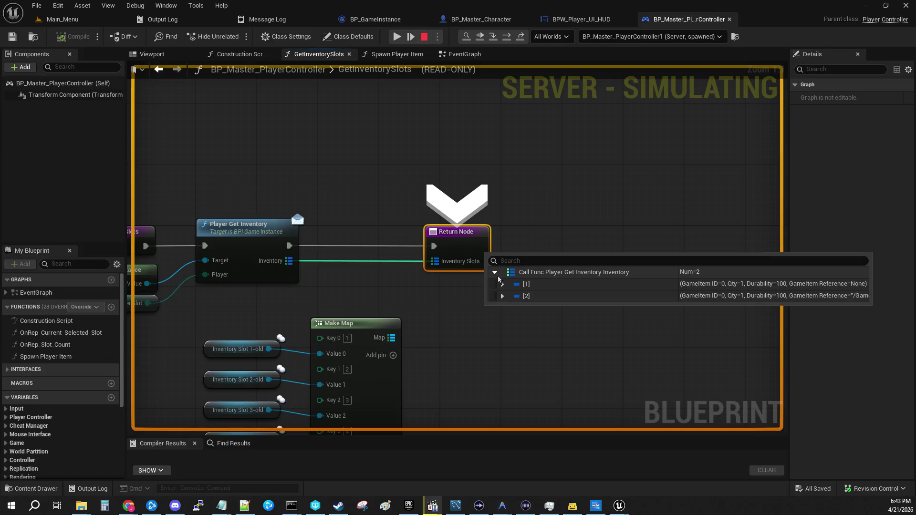
click(502, 284)
click(504, 345)
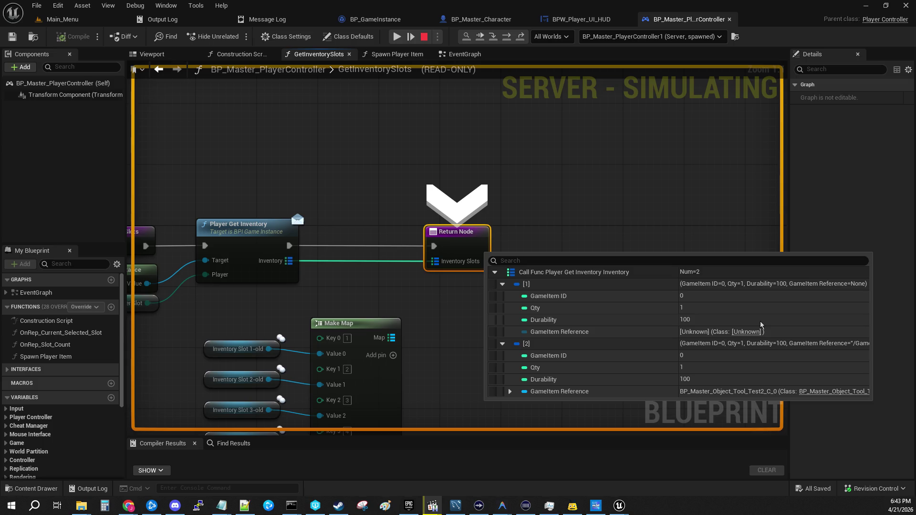
drag(409, 134, 660, 117)
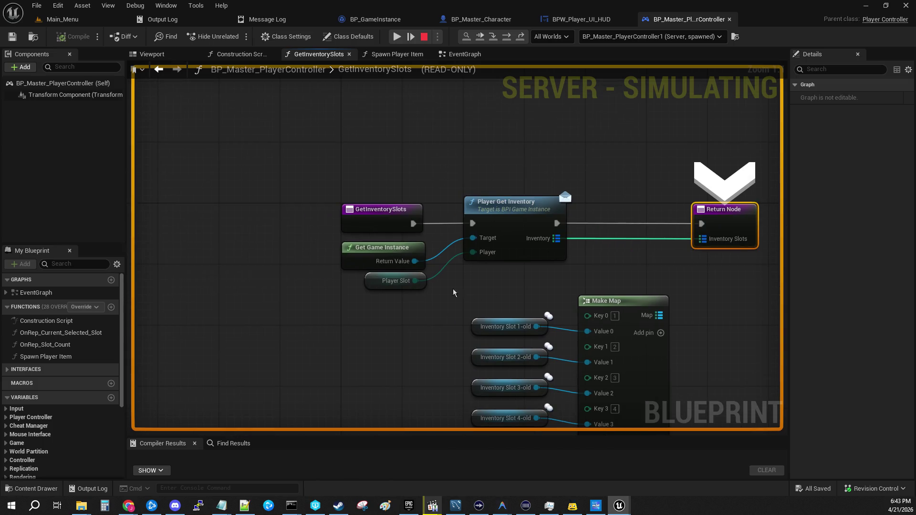
mouse_move(415, 262)
click(424, 37)
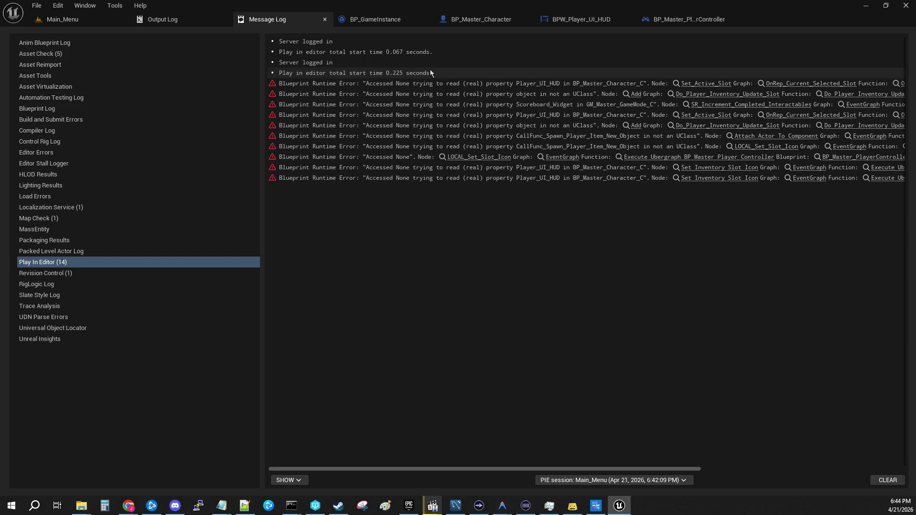
- Review BP_Master_Character's BeginPlay inventory nodes, then move to an empty area of its EventGraph
click(482, 19)
mouse_move(318, 126)
mouse_down()
mouse_move(382, 345)
mouse_move(236, 336)
mouse_up()
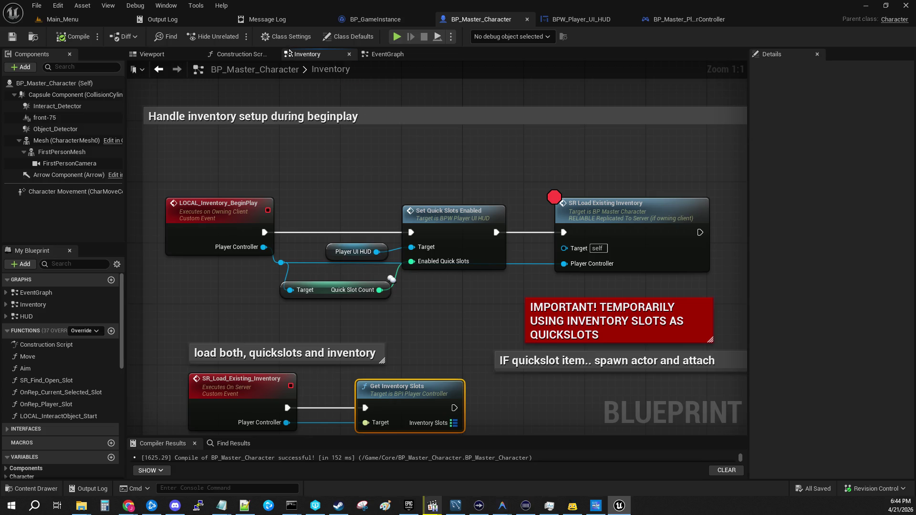
double_click(327, 68)
key(Escape)
click(387, 54)
mouse_move(305, 146)
mouse_down()
mouse_move(695, 258)
mouse_move(879, 270)
mouse_move(567, 149)
mouse_move(448, 309)
mouse_move(623, 174)
mouse_move(568, 193)
mouse_move(543, 240)
mouse_up()
right_click(319, 142)
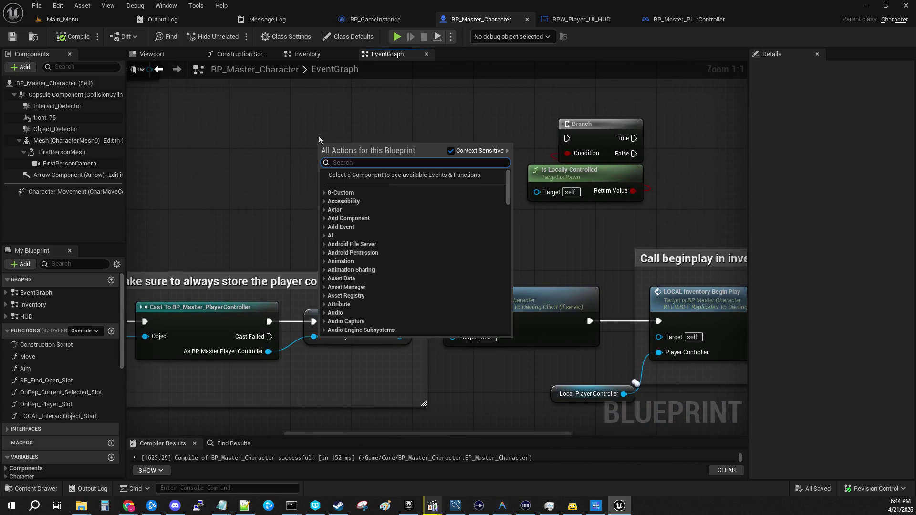
- Add a Get Game Instance node feeding a Cast To BP_GameInstance
text(get game isn)
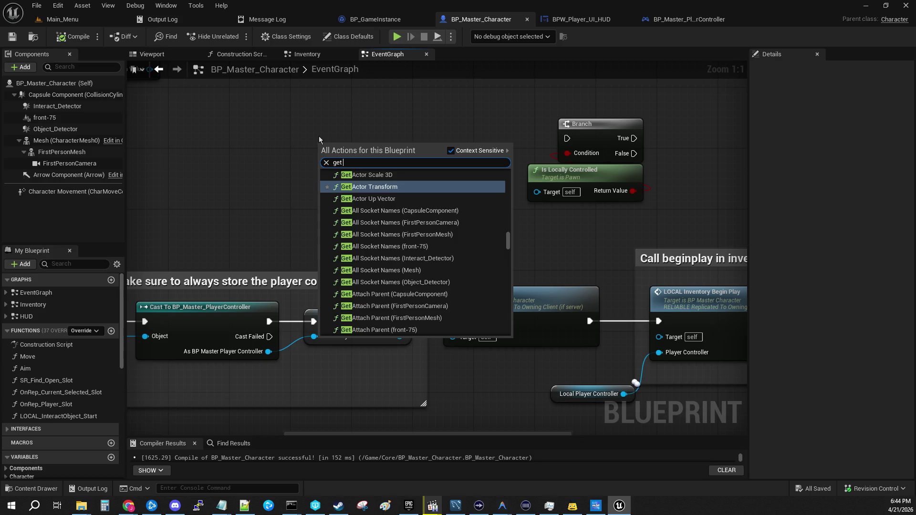
key(BackSpace)
key(BackSpace)
text(nsta)
key(Return)
drag(387, 161, 390, 208)
text(cast to game)
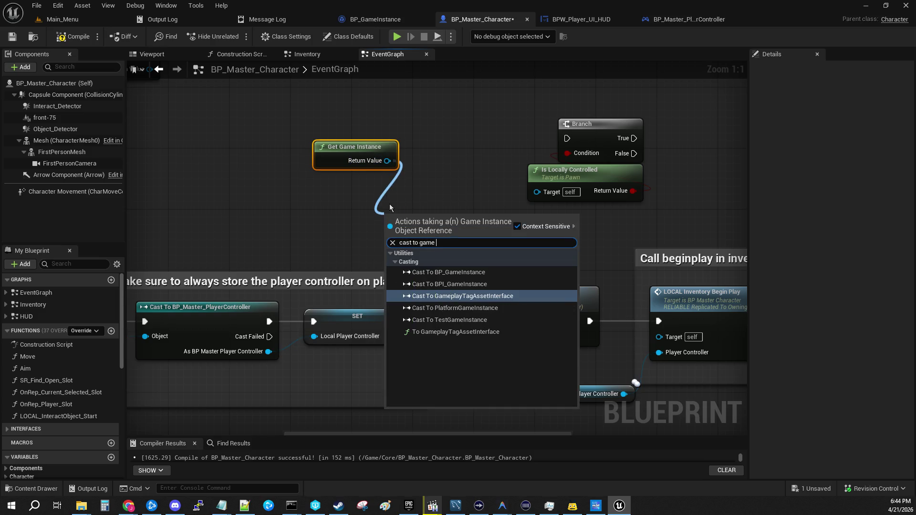
click(502, 270)
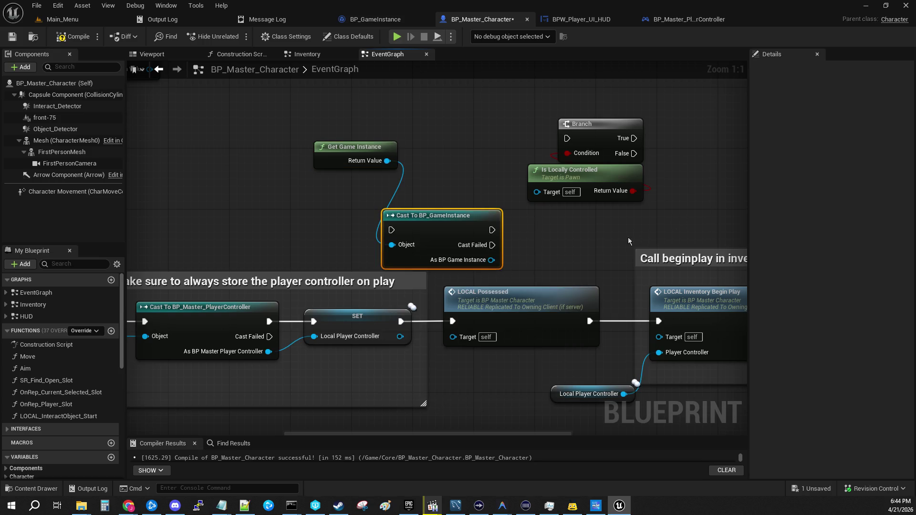
- Move Branch and Is Locally Controlled to the top-left, place the cast, and run SET into it
mouse_move(548, 254)
mouse_down()
mouse_move(451, 305)
mouse_move(282, 217)
mouse_up()
drag(315, 267, 252, 70)
drag(258, 267, 514, 188)
mouse_move(464, 260)
mouse_down()
mouse_move(574, 236)
mouse_move(514, 221)
mouse_up()
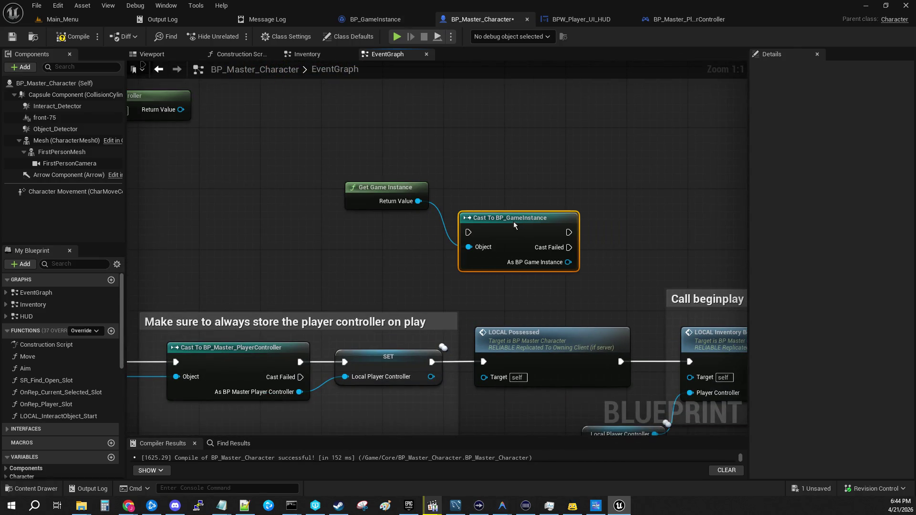
mouse_move(352, 254)
mouse_down()
mouse_move(537, 206)
mouse_move(607, 115)
mouse_move(537, 149)
mouse_move(392, 348)
mouse_move(441, 244)
mouse_up()
drag(617, 245, 470, 279)
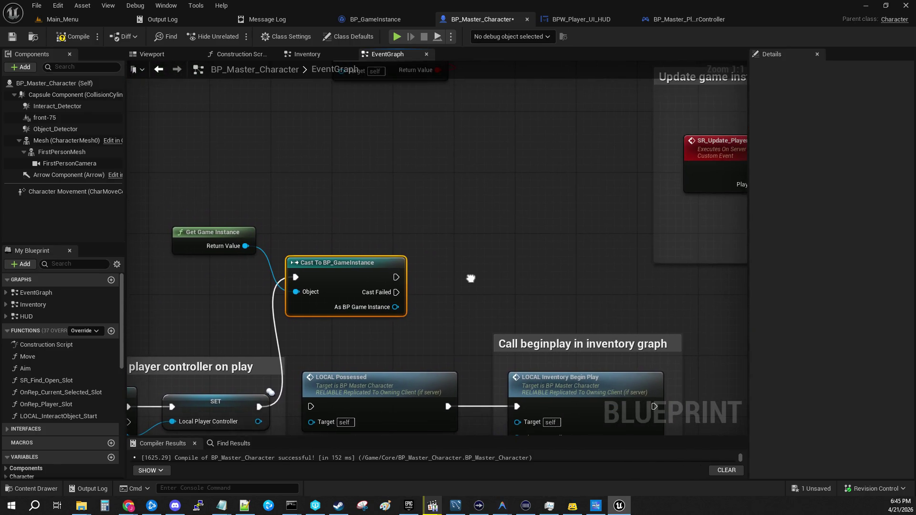
- Add a Player Slots getter, continue the cast into LOCAL Inventory Begin Play, then compile and save
mouse_move(396, 307)
mouse_down()
mouse_move(454, 261)
mouse_move(455, 292)
mouse_move(481, 267)
mouse_up()
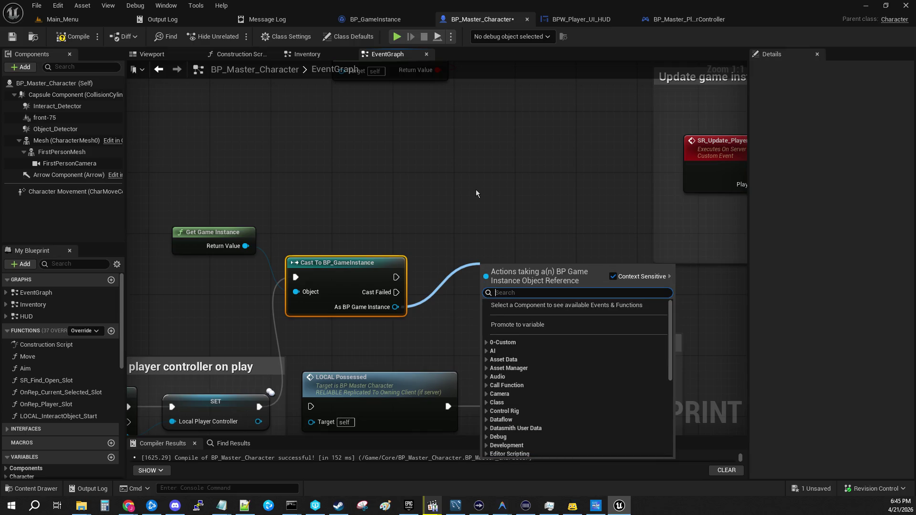
text(get)
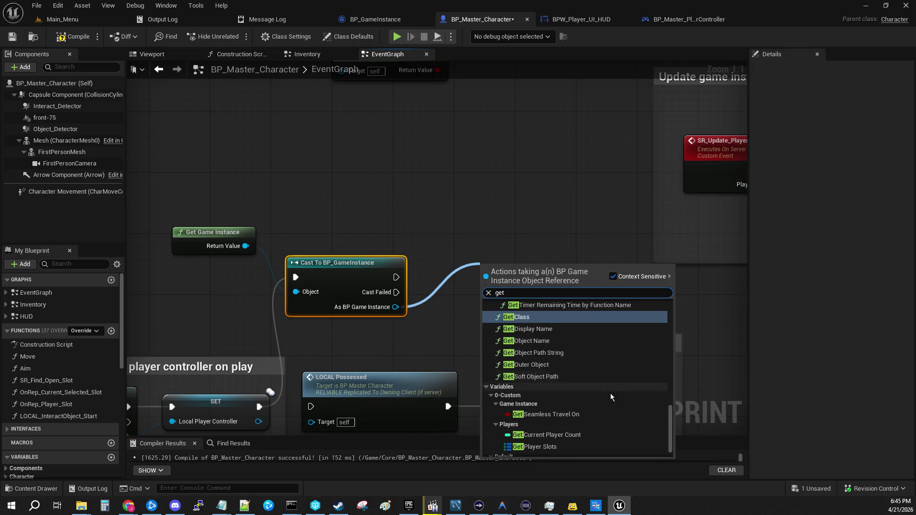
scroll(588, 428, down, 1)
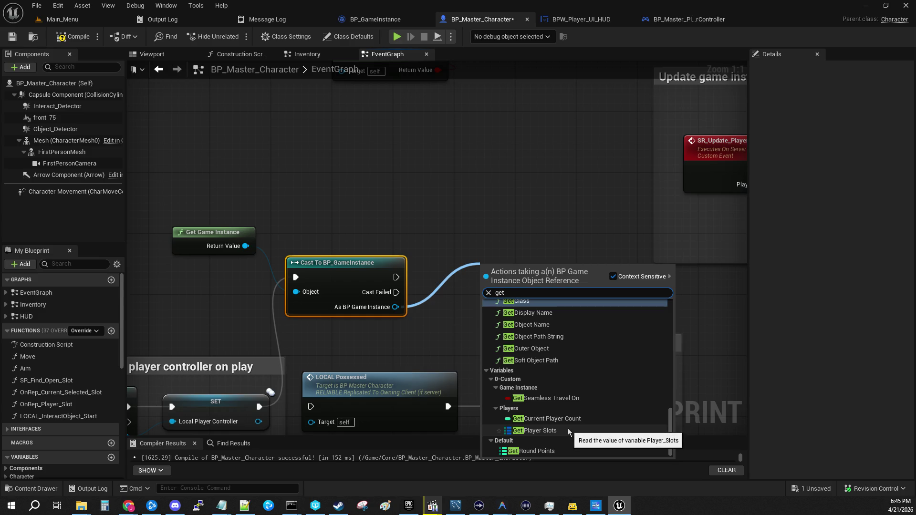
click(568, 432)
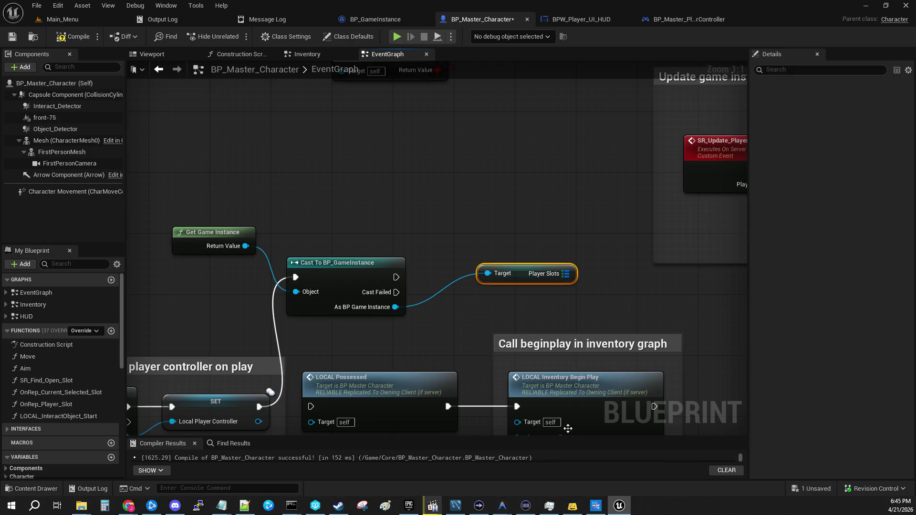
mouse_move(396, 277)
mouse_down()
mouse_move(525, 396)
mouse_move(530, 423)
mouse_move(532, 401)
mouse_move(519, 390)
mouse_up()
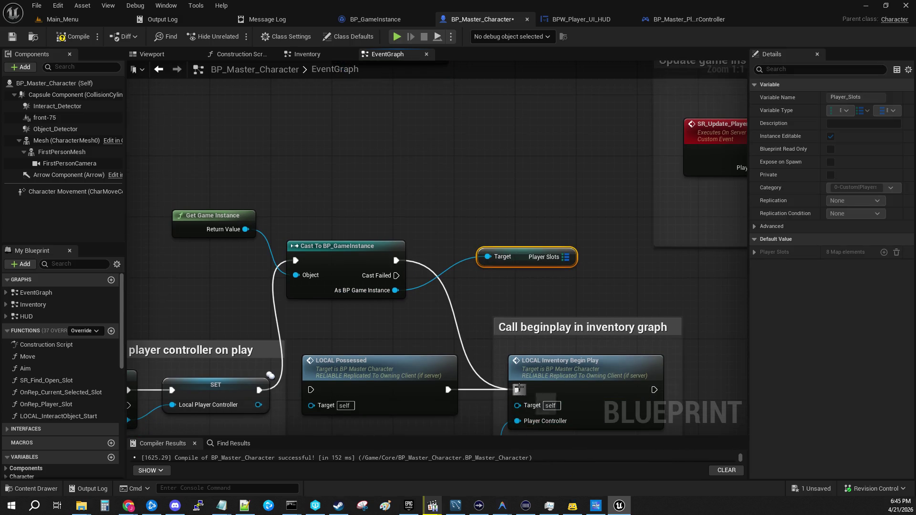
click(338, 249)
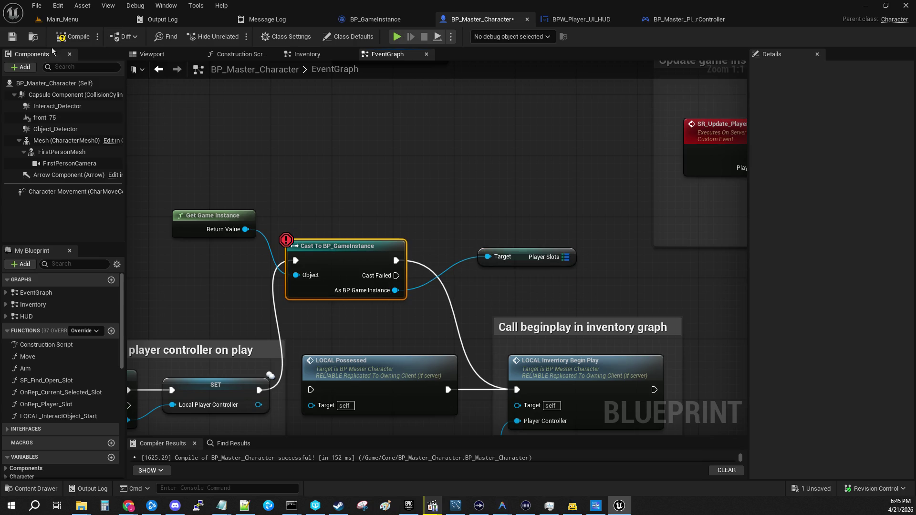
click(72, 37)
click(62, 19)
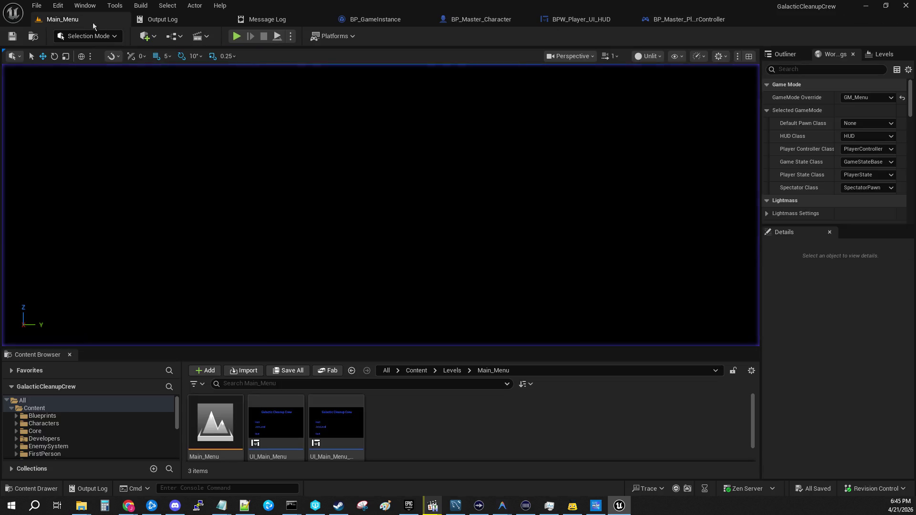
- Run a hosted test, resume past two breakpoints, then end the play session
click(236, 37)
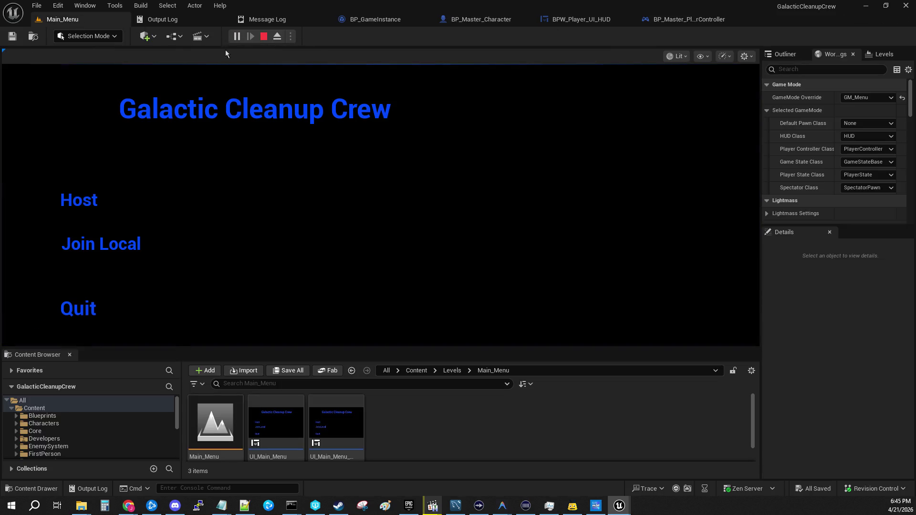
click(91, 199)
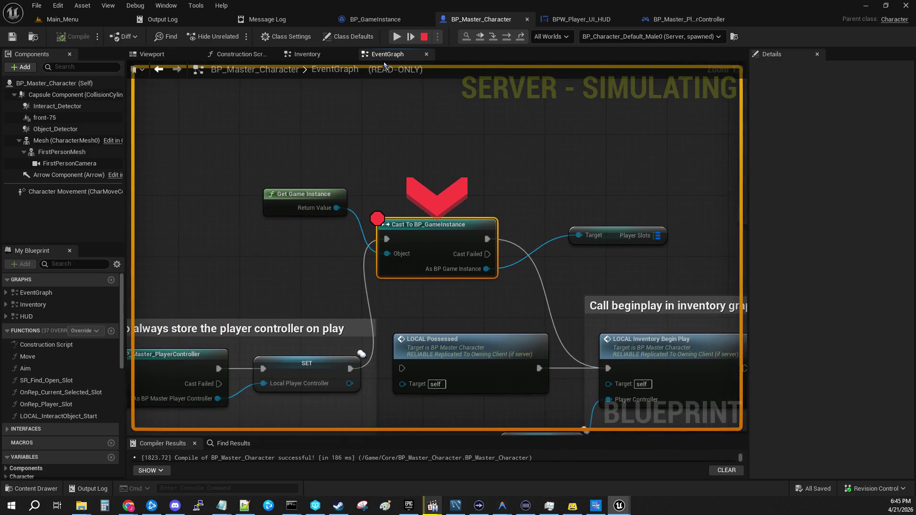
click(397, 42)
click(397, 42)
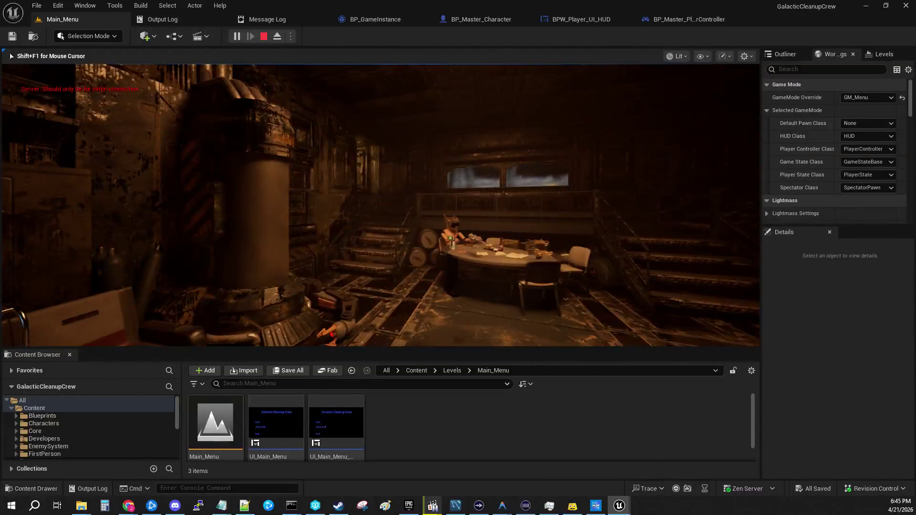
key(Escape)
- Rewire the Game Instance cast's execution into LOCAL Possessed, then compile and save the character blueprint
click(470, 20)
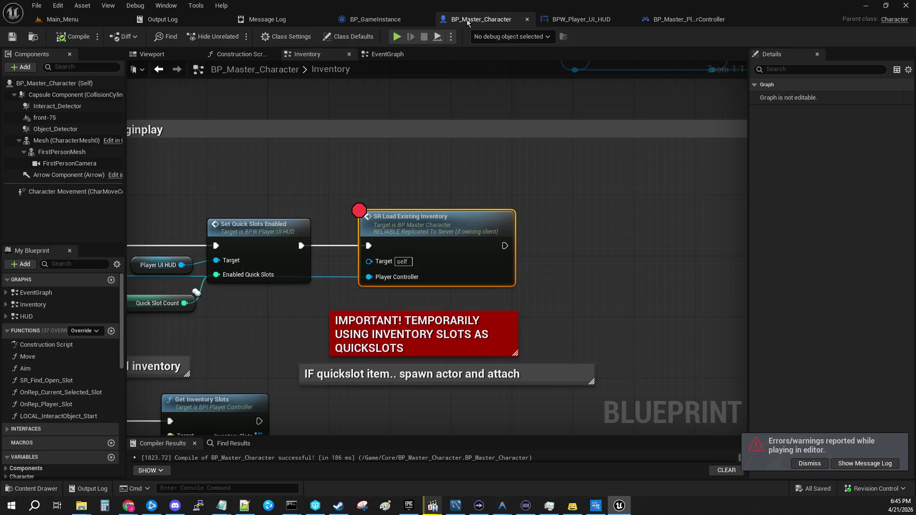
click(383, 20)
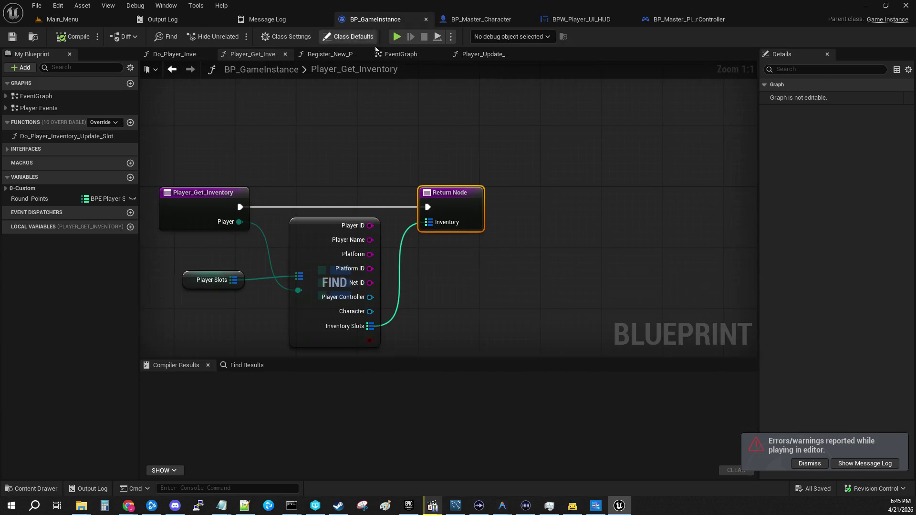
click(600, 22)
click(480, 20)
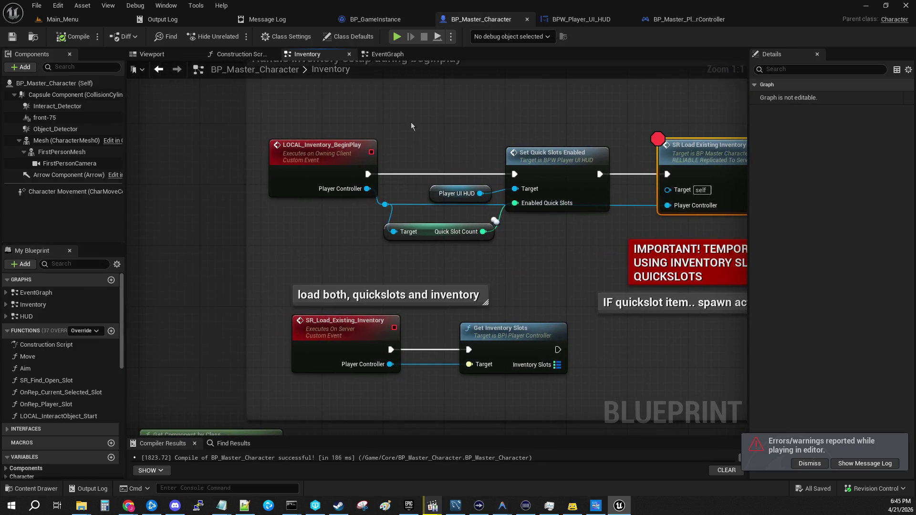
click(384, 54)
mouse_move(487, 239)
mouse_down()
mouse_move(372, 348)
mouse_move(379, 370)
mouse_move(402, 368)
mouse_up()
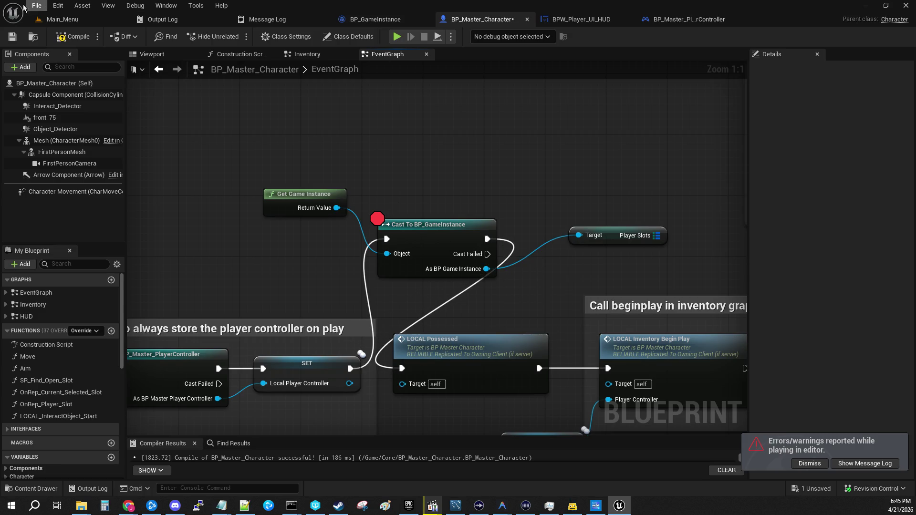
click(12, 36)
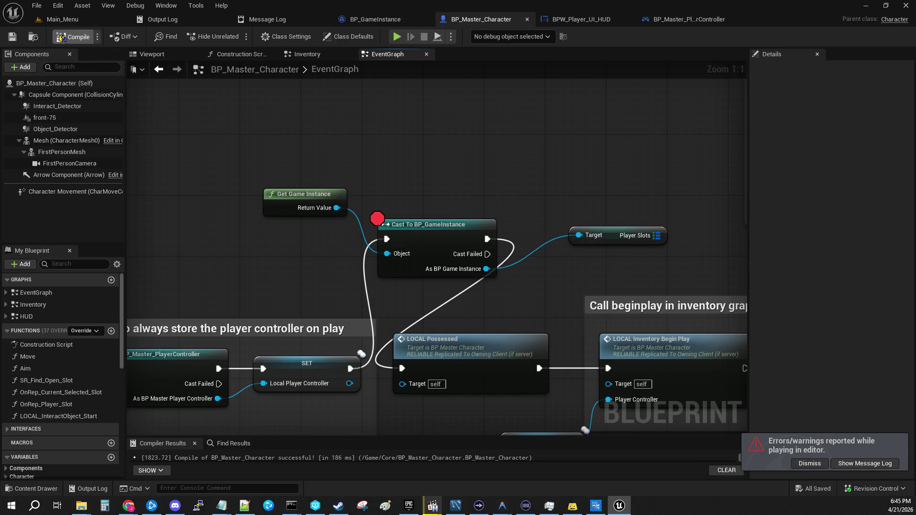
click(62, 20)
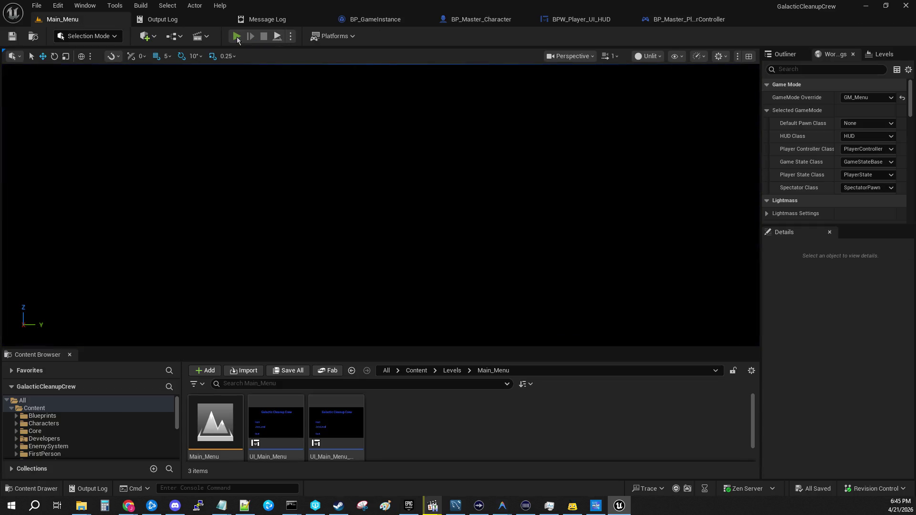
- Host a fresh test run, resume past two breakpoints, and pick up an item with E
click(237, 37)
click(73, 204)
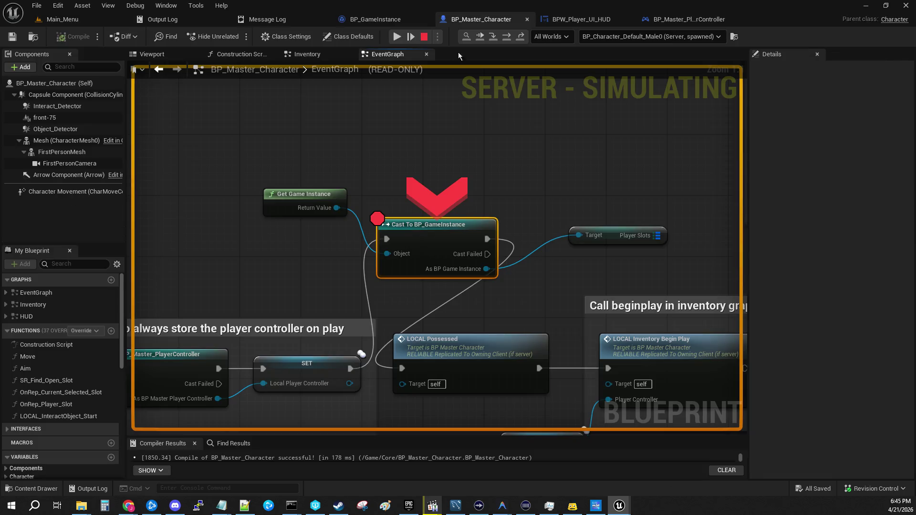
click(397, 36)
click(398, 38)
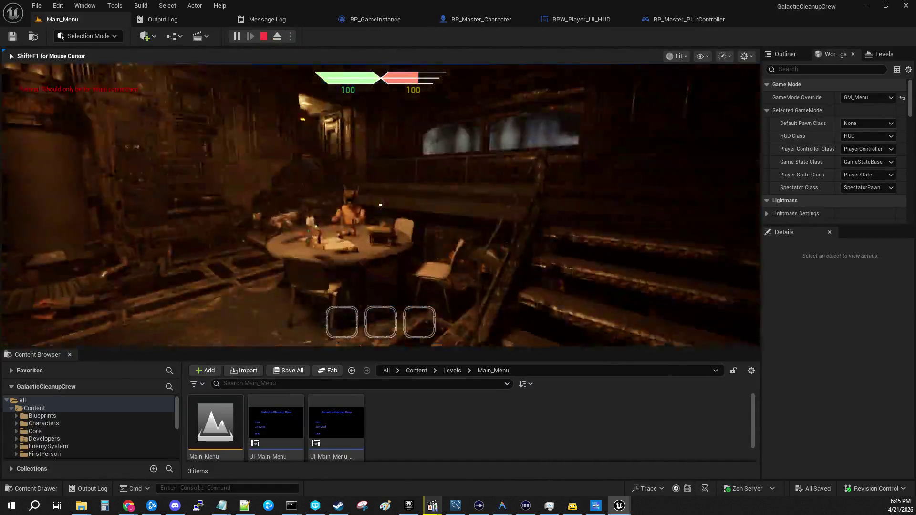
key(e)
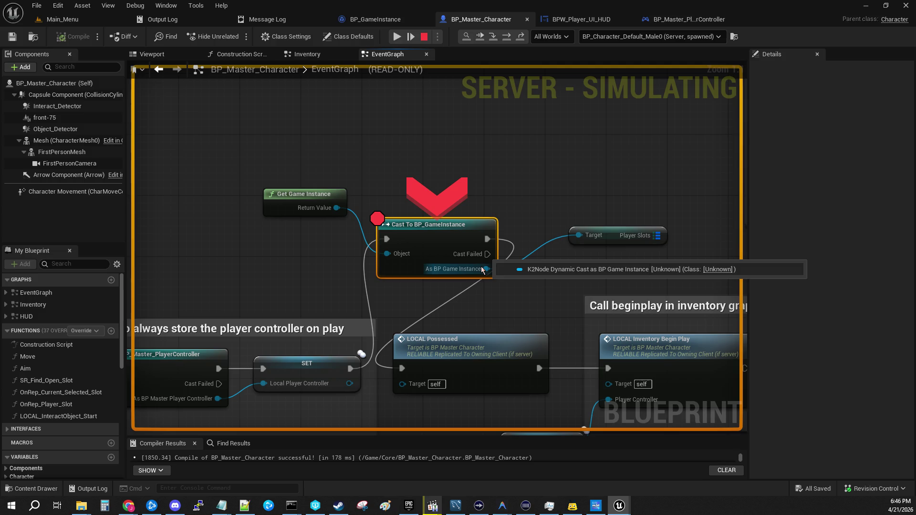
- Step the debugger past the cast and expand its result to list all eight Player Slots
right_click(463, 241)
drag(564, 138, 340, 102)
mouse_move(397, 208)
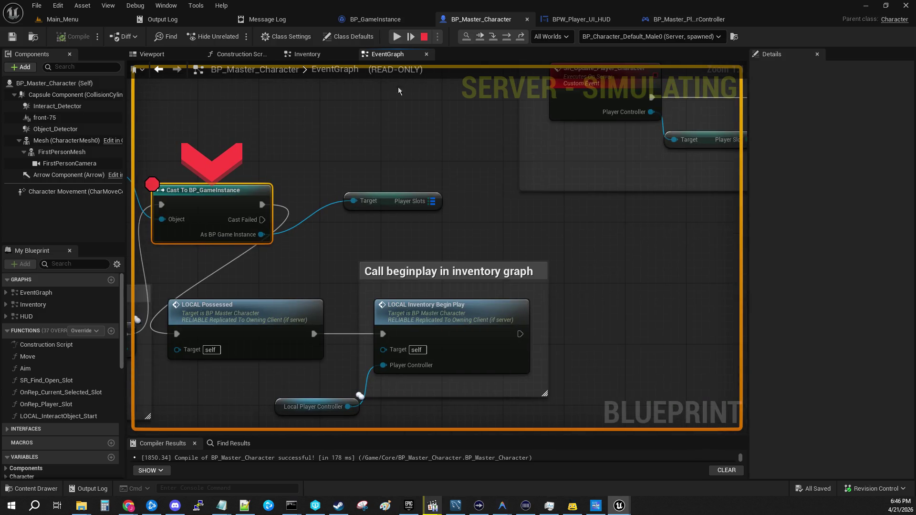
click(485, 36)
mouse_move(451, 153)
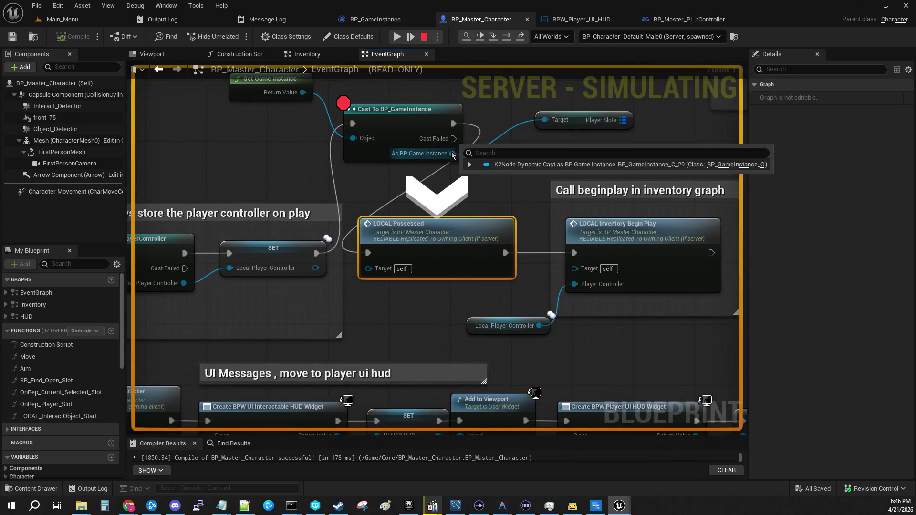
drag(490, 107, 285, 140)
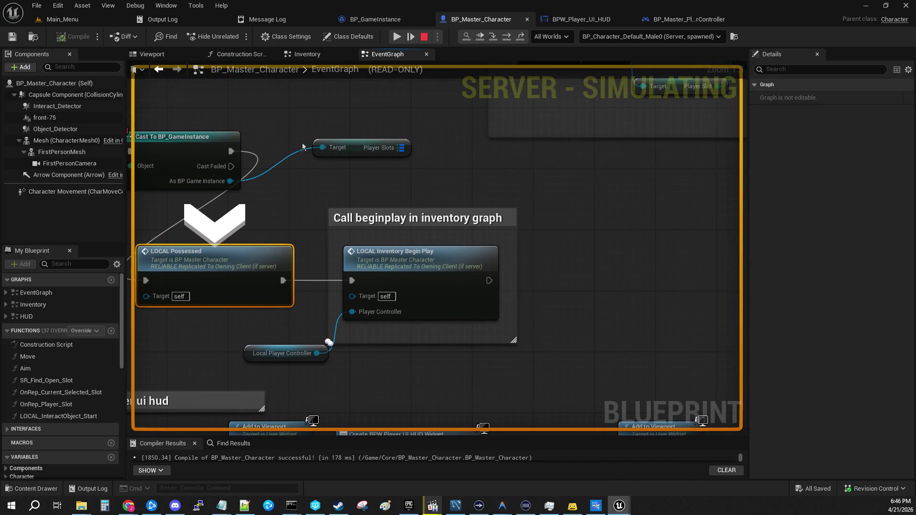
click(362, 158)
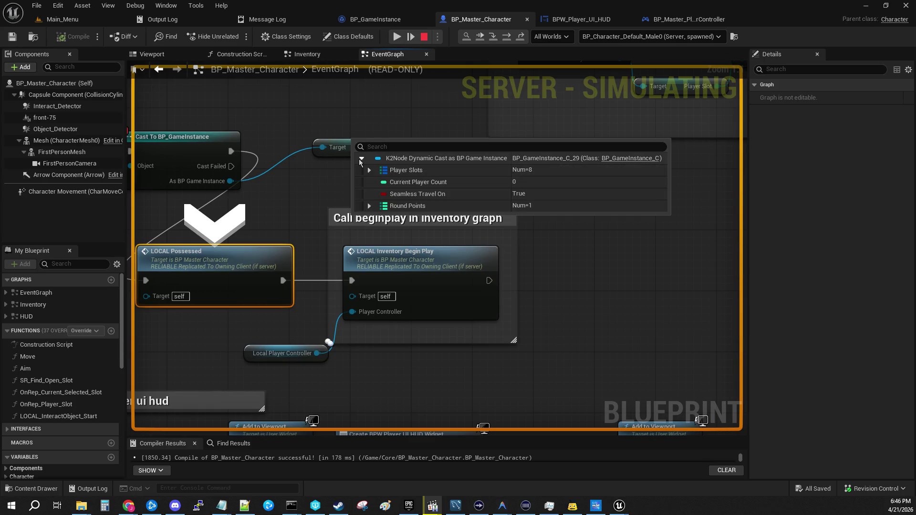
click(362, 164)
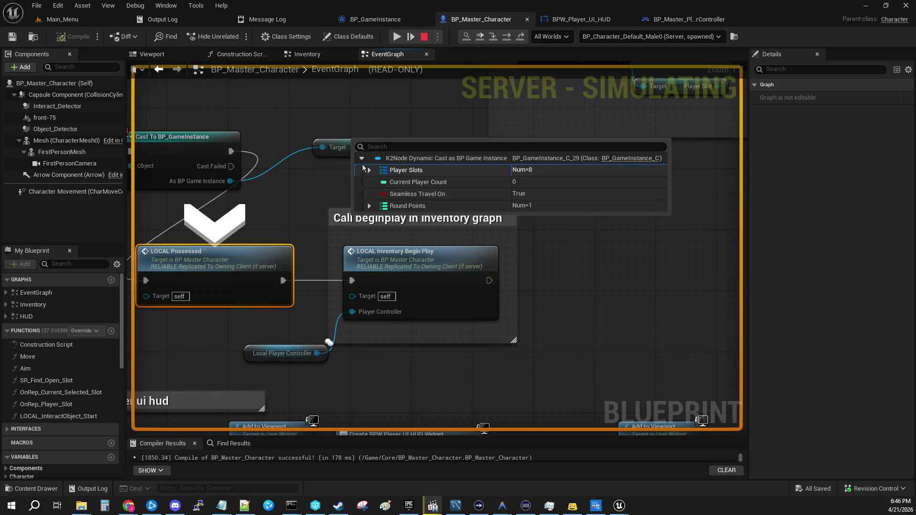
click(370, 170)
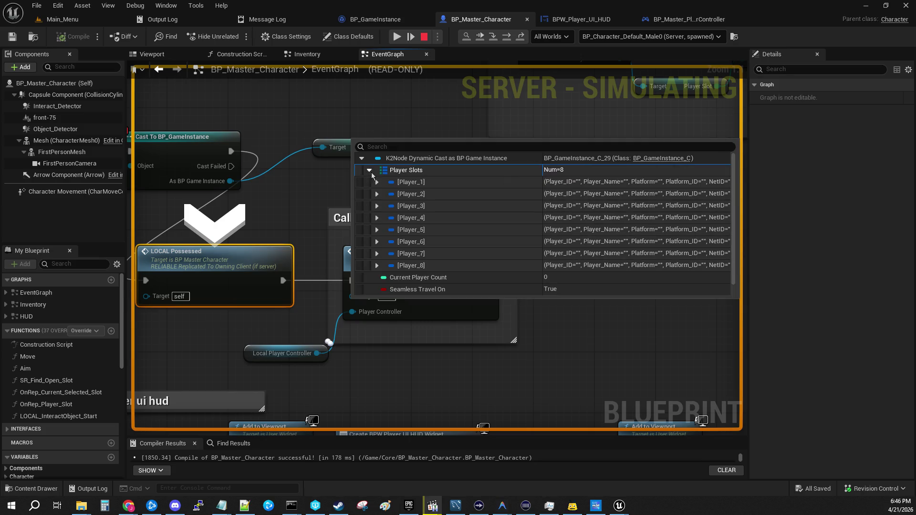
- Expand the Target pin's Player_1 Inventory_Slots entry [2], showing one item at Qty 1, Durability 100
drag(400, 148, 221, 132)
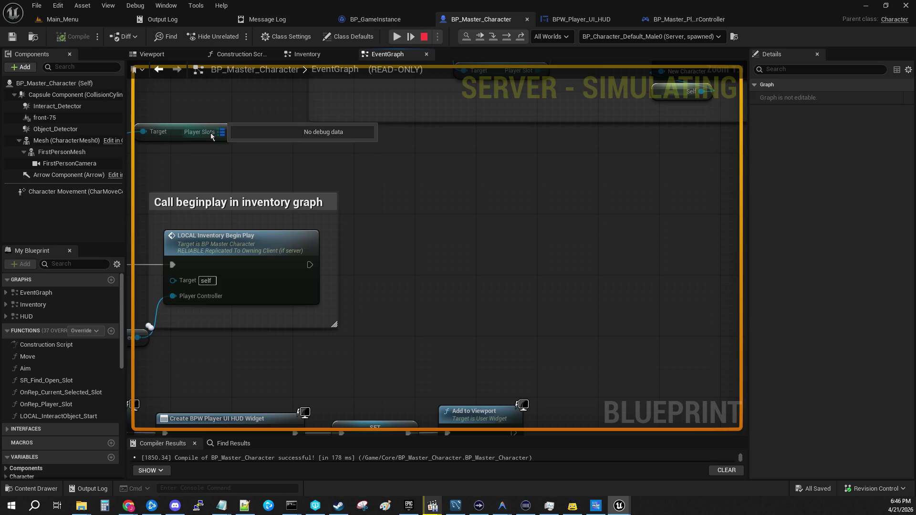
mouse_move(157, 131)
click(182, 143)
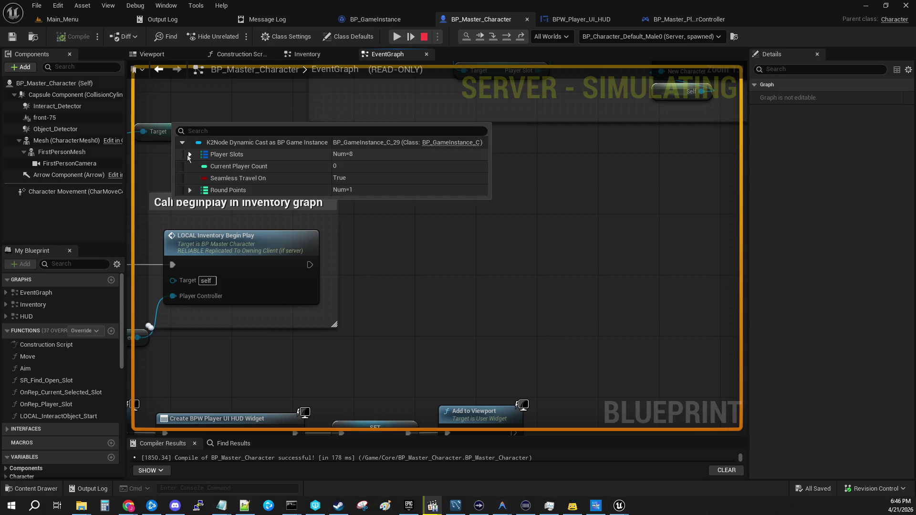
click(189, 154)
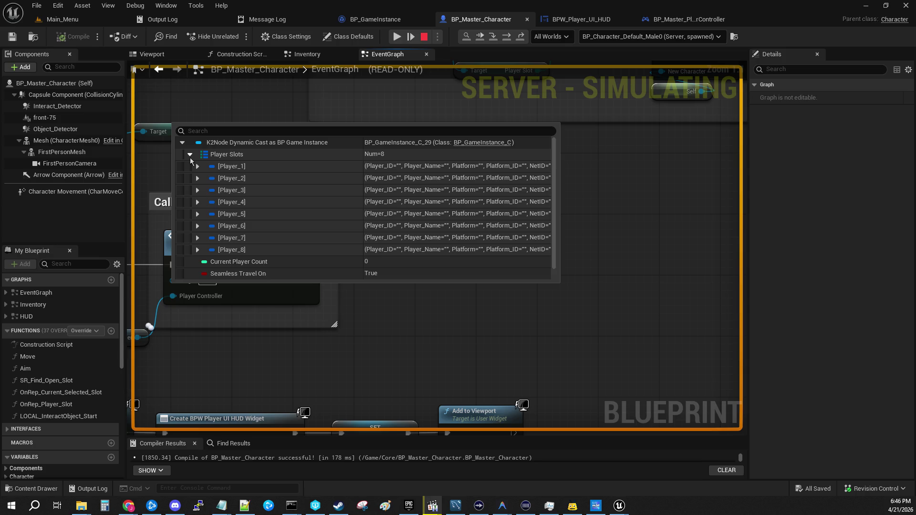
click(196, 166)
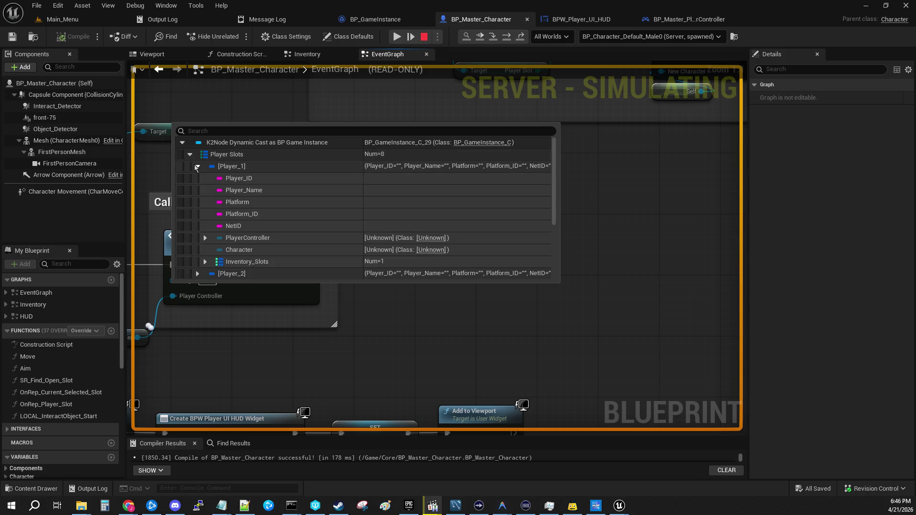
click(206, 261)
click(212, 258)
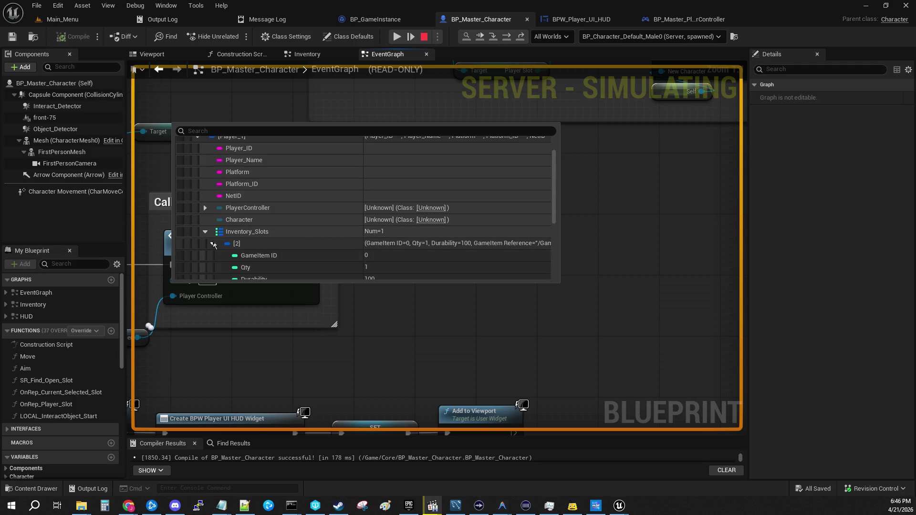
scroll(215, 241, down, 2)
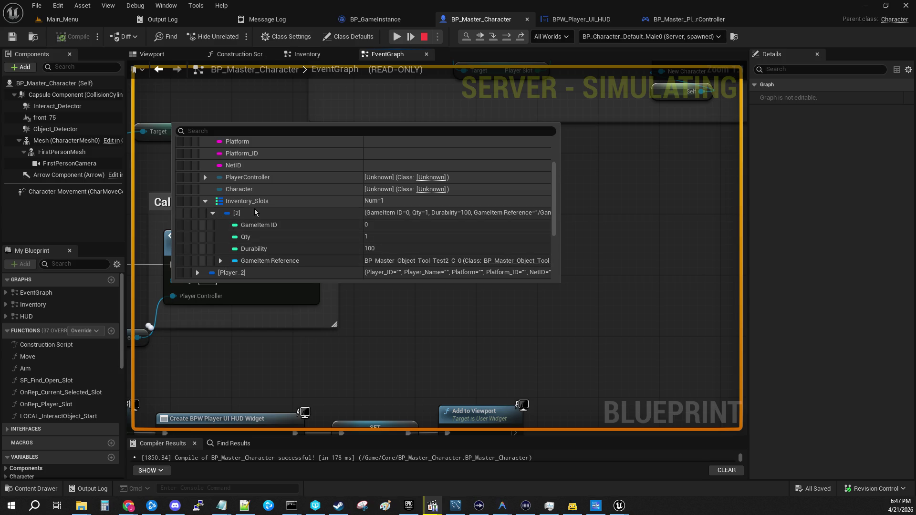
scroll(254, 208, down, 1)
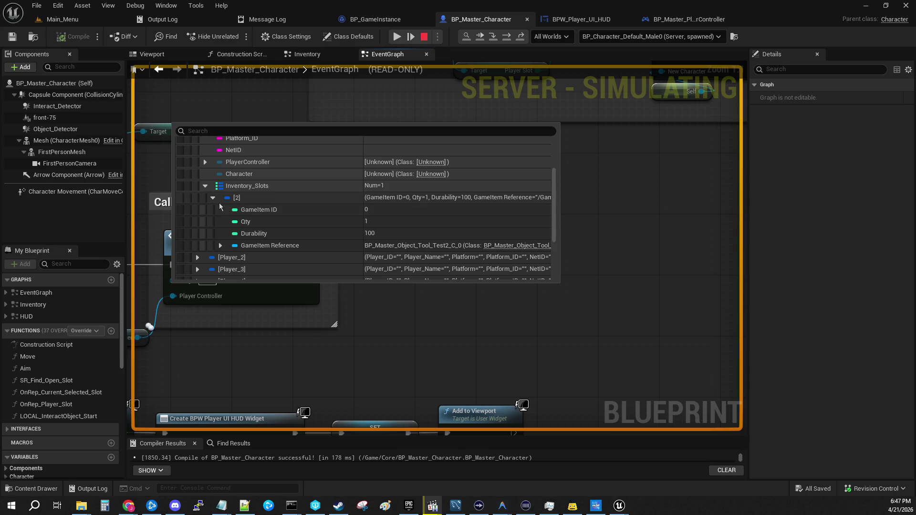
click(213, 197)
click(212, 198)
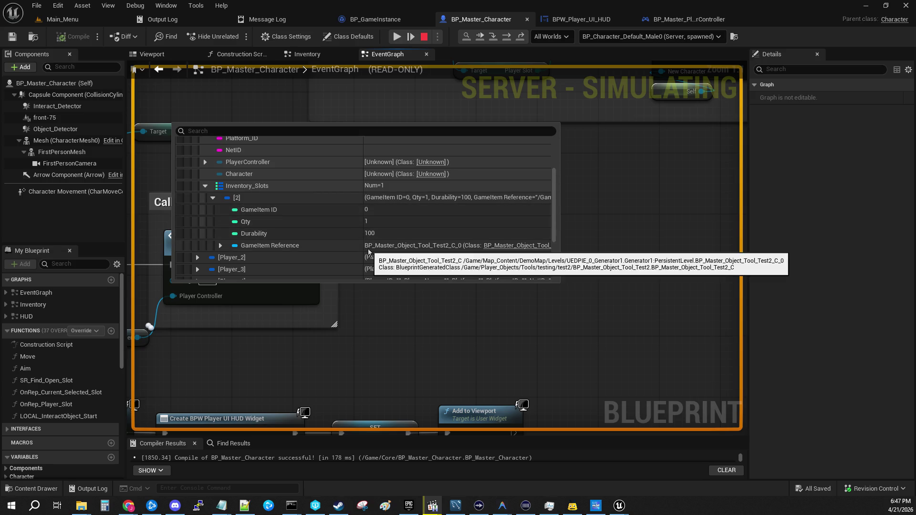
- Expand Player_2's slot fields and confirm its inventory is empty
scroll(284, 230, up, 2)
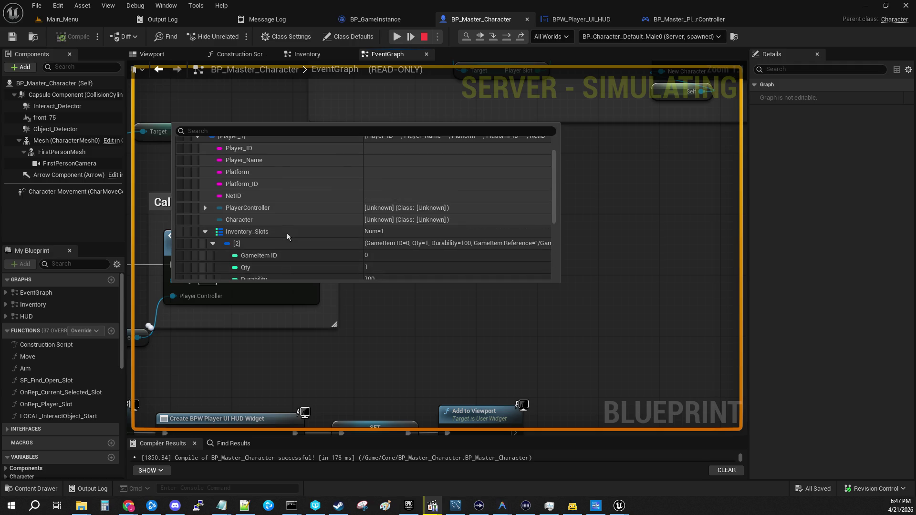
scroll(287, 235, up, 1)
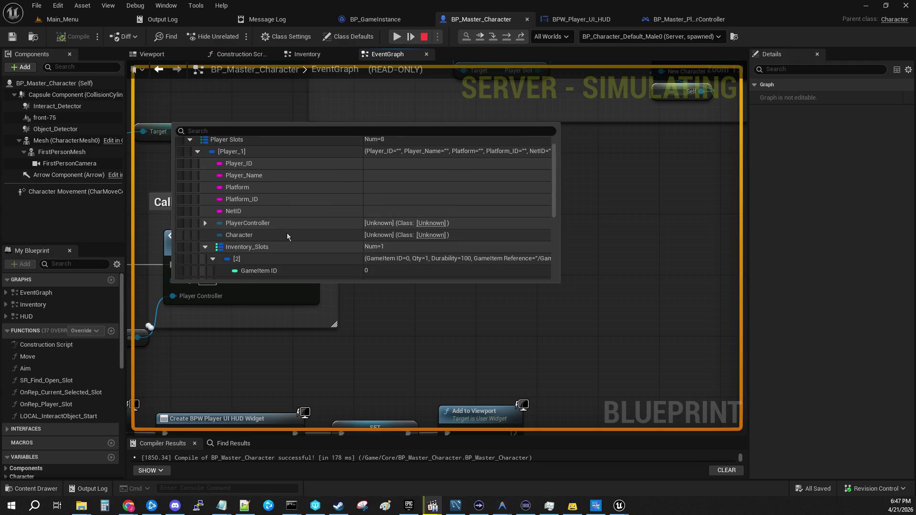
scroll(287, 236, down, 2)
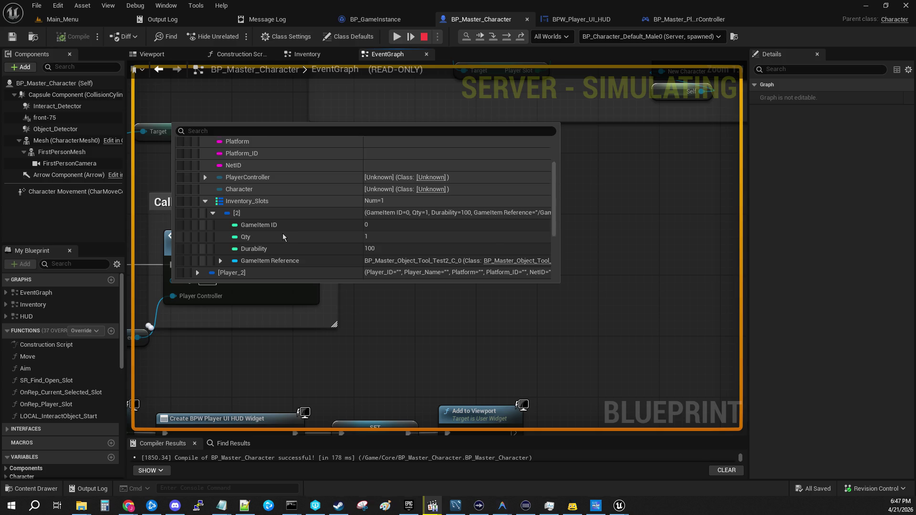
scroll(283, 235, down, 2)
click(201, 226)
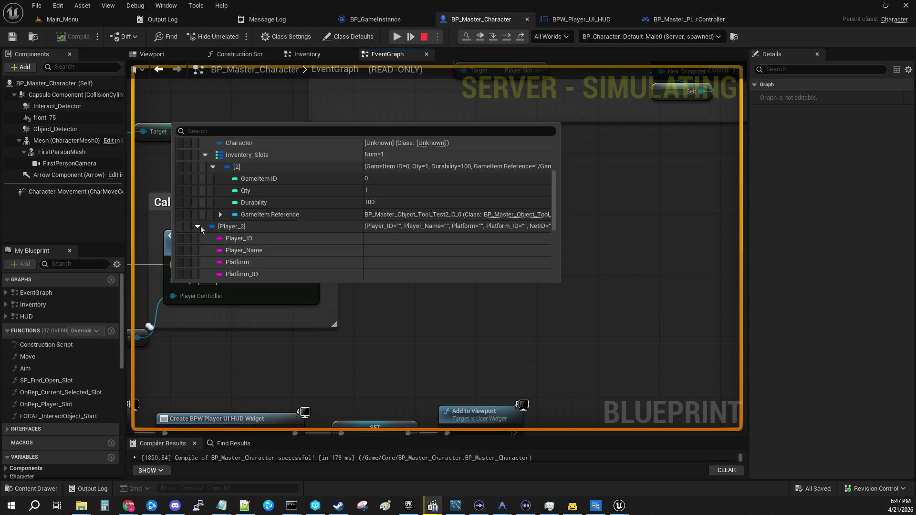
scroll(206, 240, down, 2)
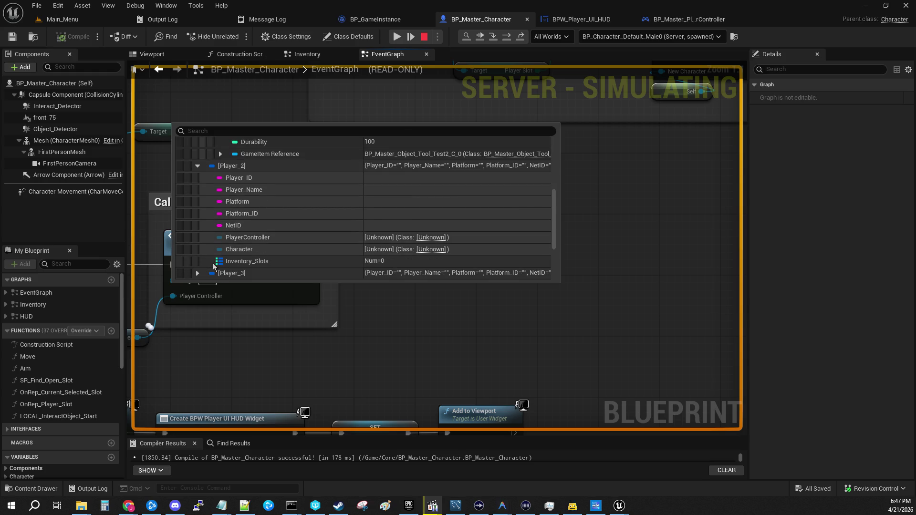
scroll(213, 264, up, 5)
scroll(215, 247, up, 2)
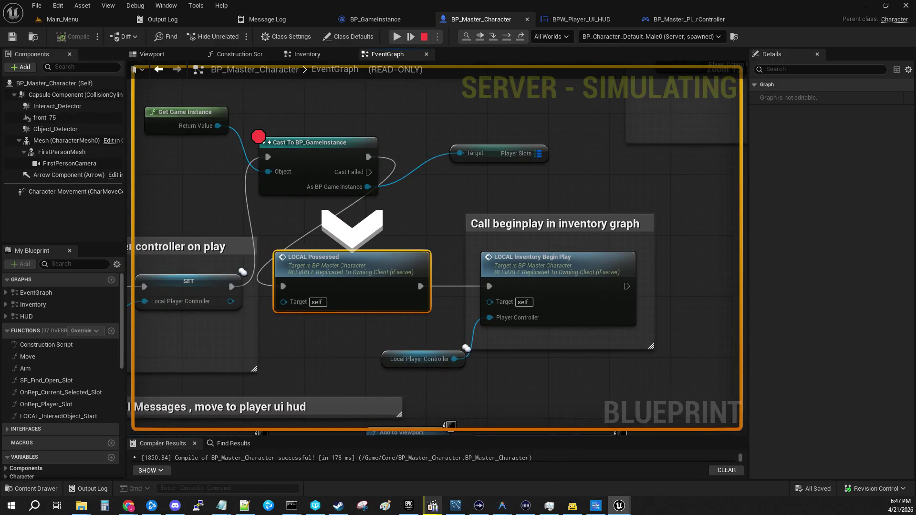
- Stop PIE, host a new test from Main_Menu, and resume past four server and client breakpoints
click(424, 37)
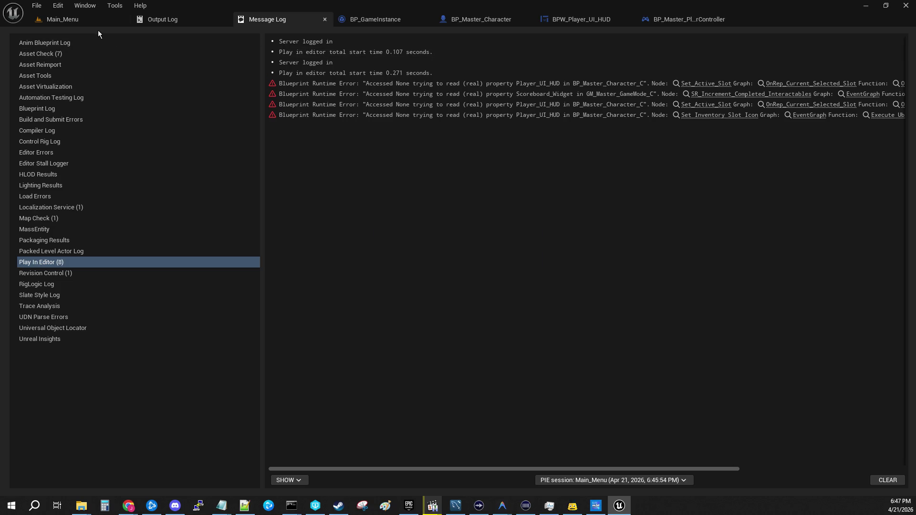
click(95, 20)
click(236, 37)
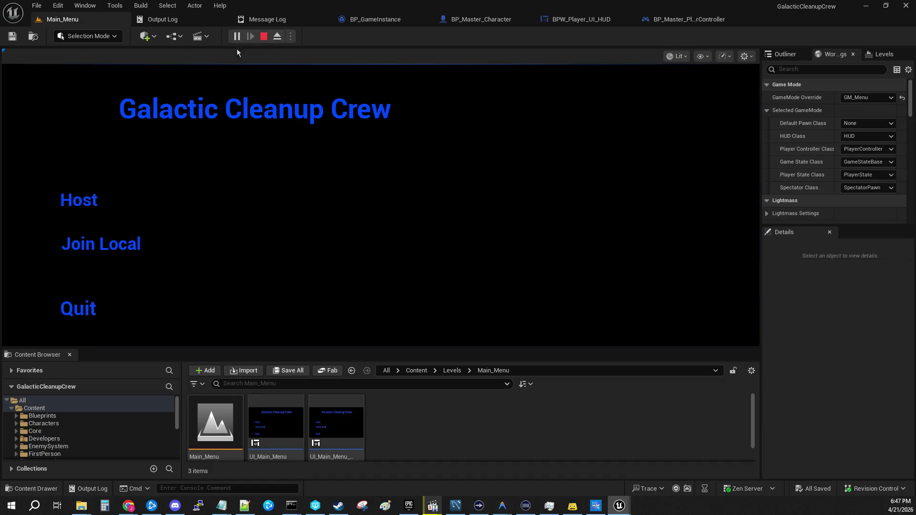
click(96, 205)
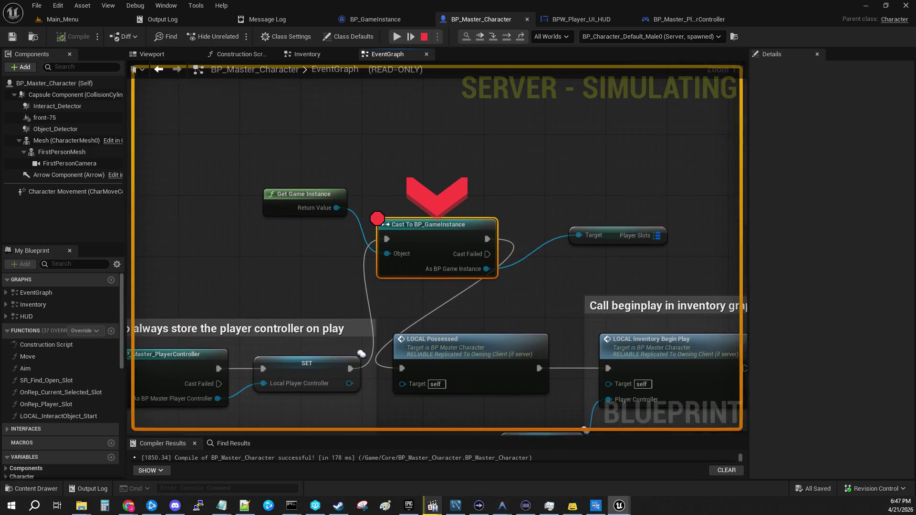
click(397, 37)
click(398, 37)
click(397, 37)
click(397, 37)
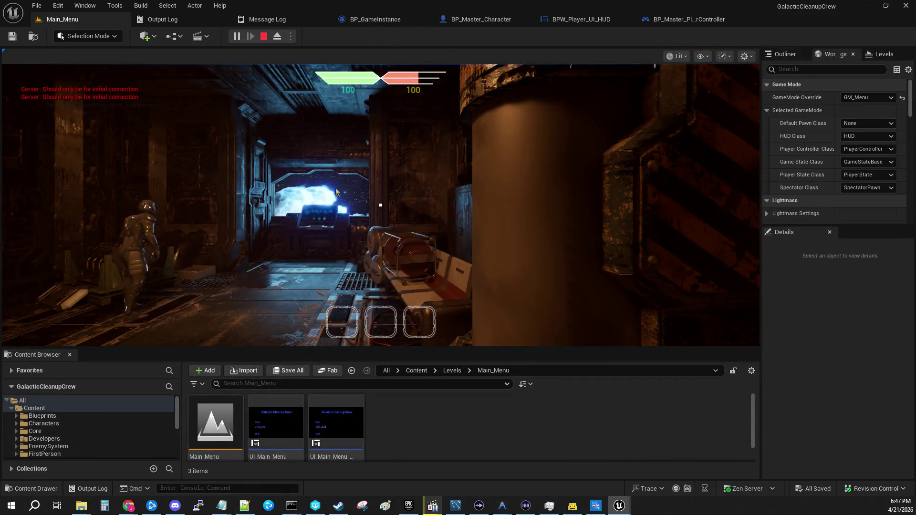
click(339, 188)
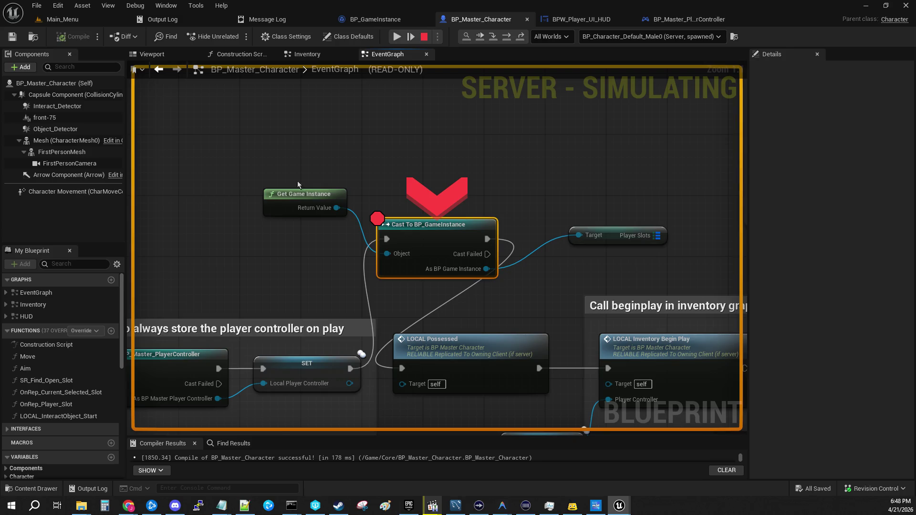
- Step Over twice, then expand the Target pin's Player Slots down to Player_1's fields
click(493, 38)
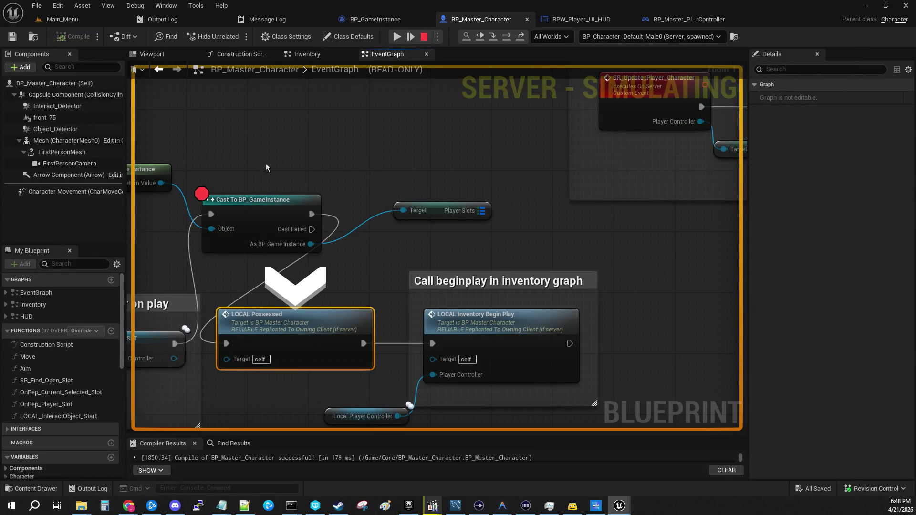
key(F10)
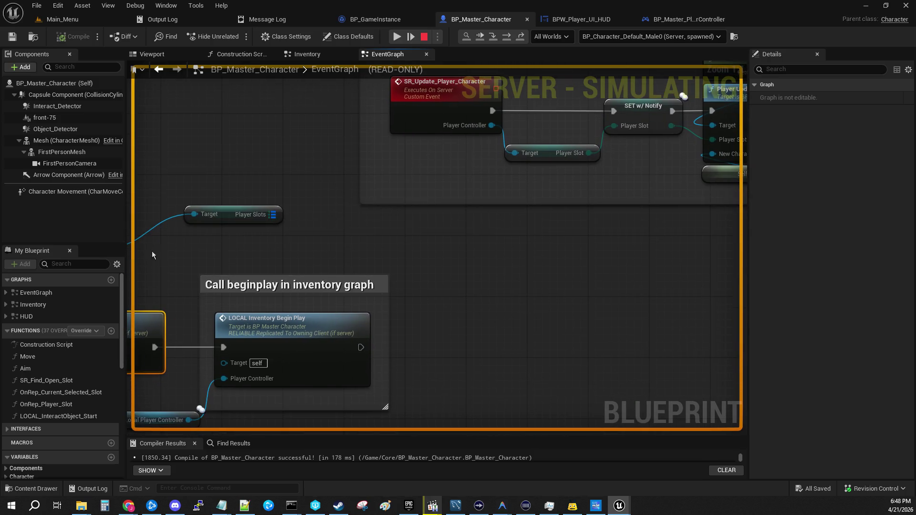
mouse_move(191, 135)
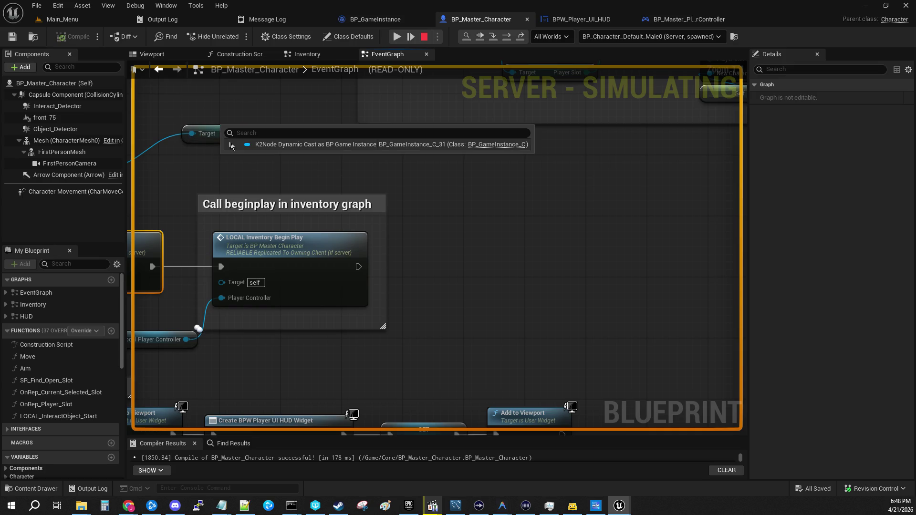
click(232, 144)
click(238, 157)
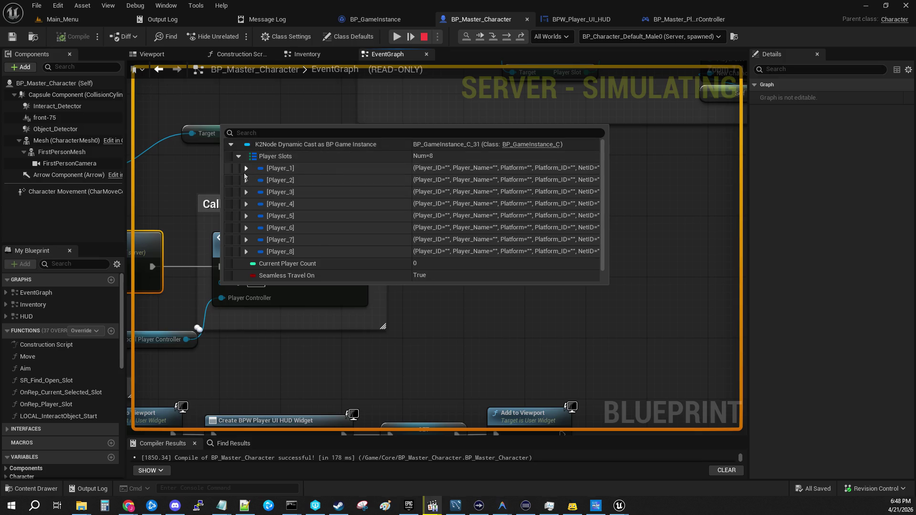
click(246, 170)
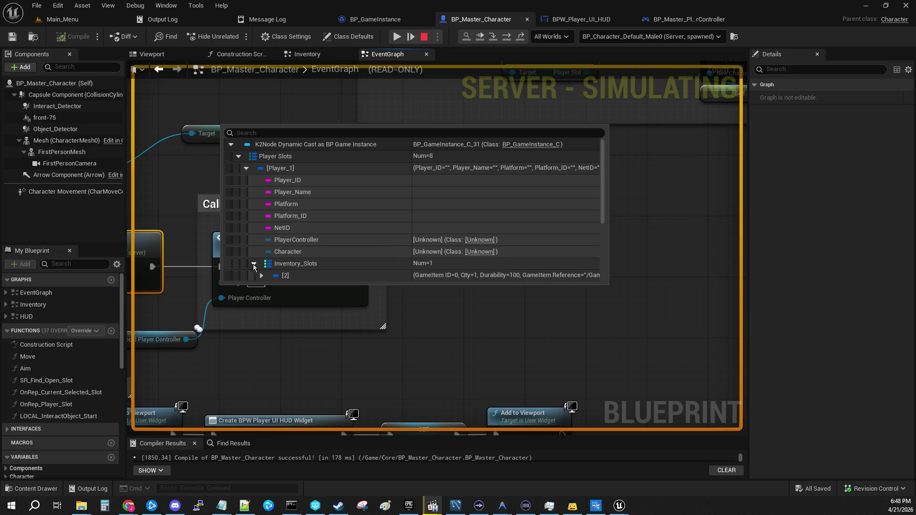
- Expand Player_1's Inventory_Slots entry [2] and Player_2's empty slots, then pan back to the breakpoint
scroll(309, 216, down, 2)
double_click(309, 217)
scroll(309, 216, down, 1)
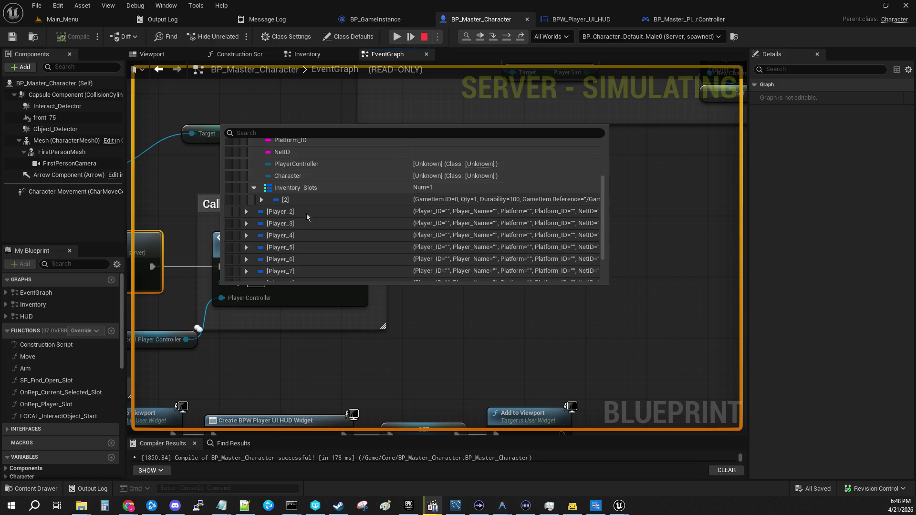
click(261, 200)
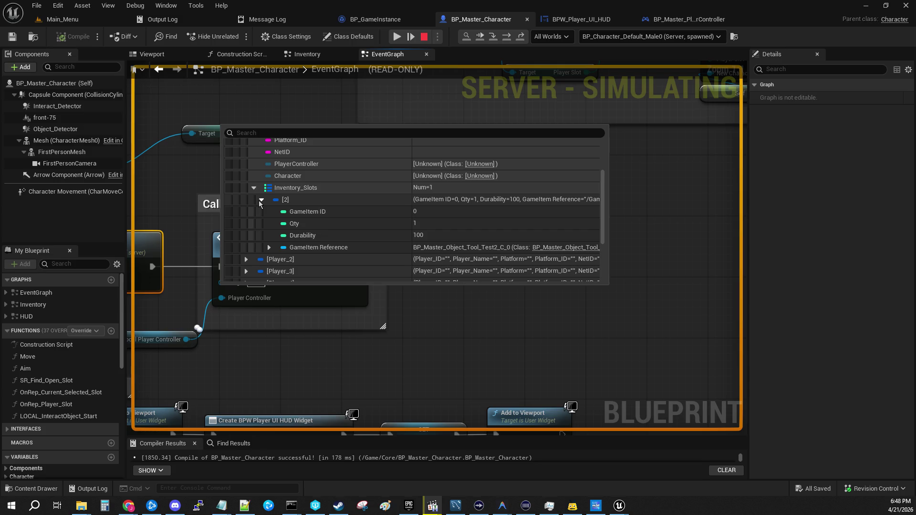
scroll(259, 201, down, 2)
click(246, 198)
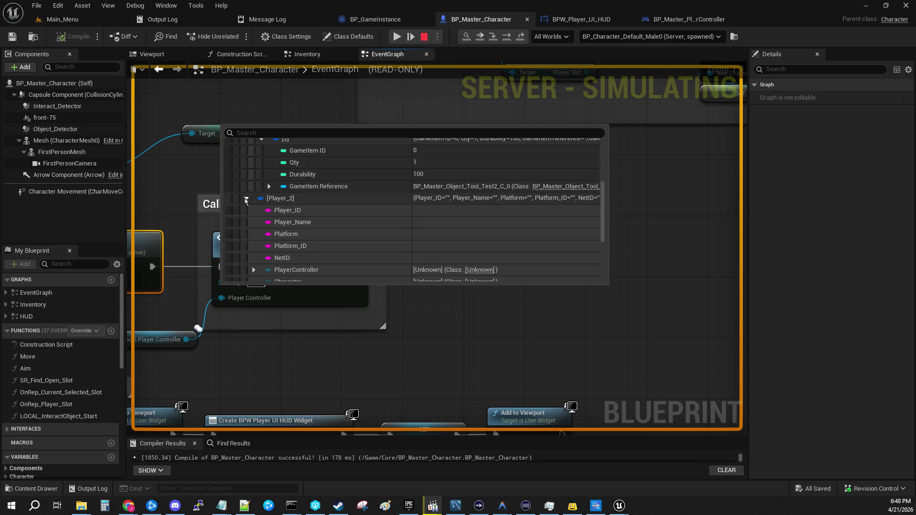
scroll(247, 222, down, 2)
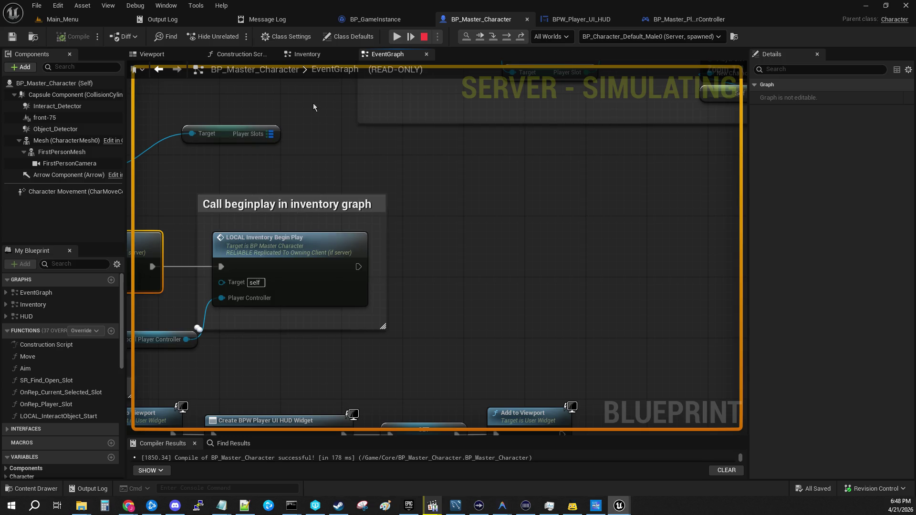
drag(313, 111, 603, 165)
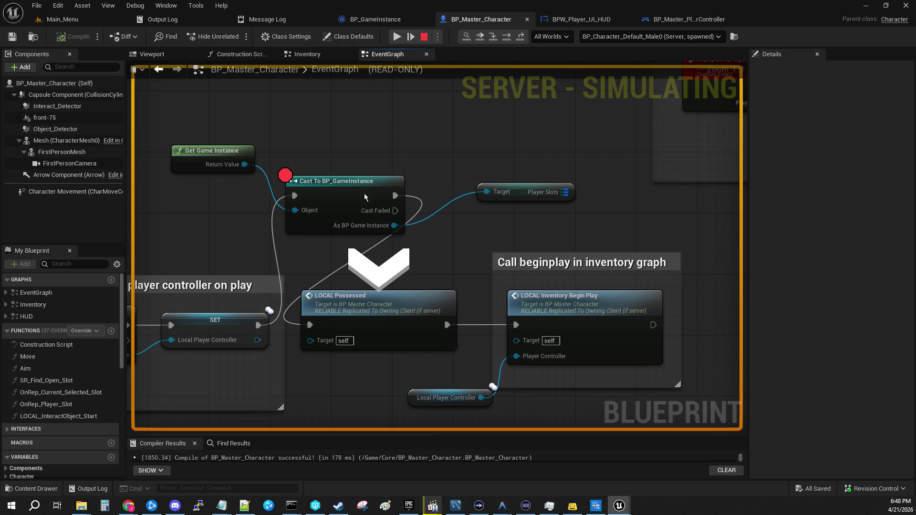
- Resume past the SR Load Existing Inventory breakpoint, then expand the cast result behind the Target pin
click(395, 37)
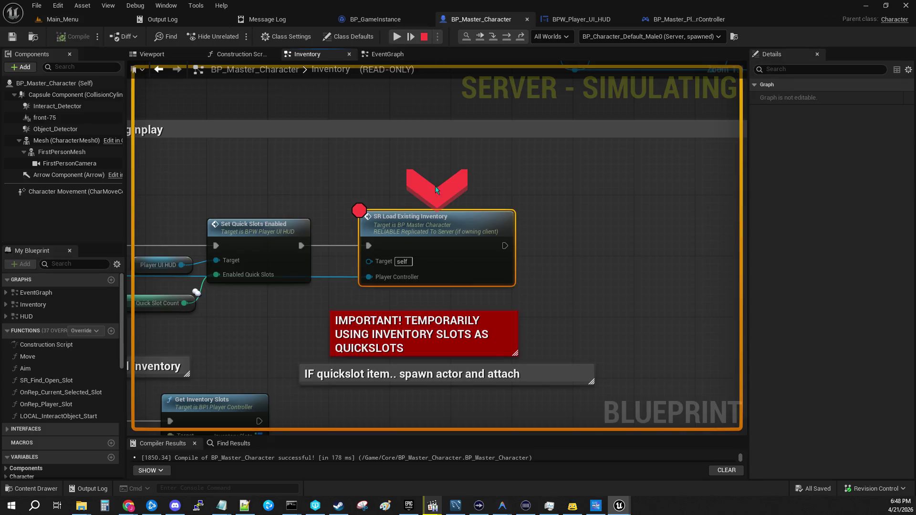
mouse_move(345, 146)
mouse_down()
mouse_move(578, 118)
mouse_move(453, 125)
mouse_up()
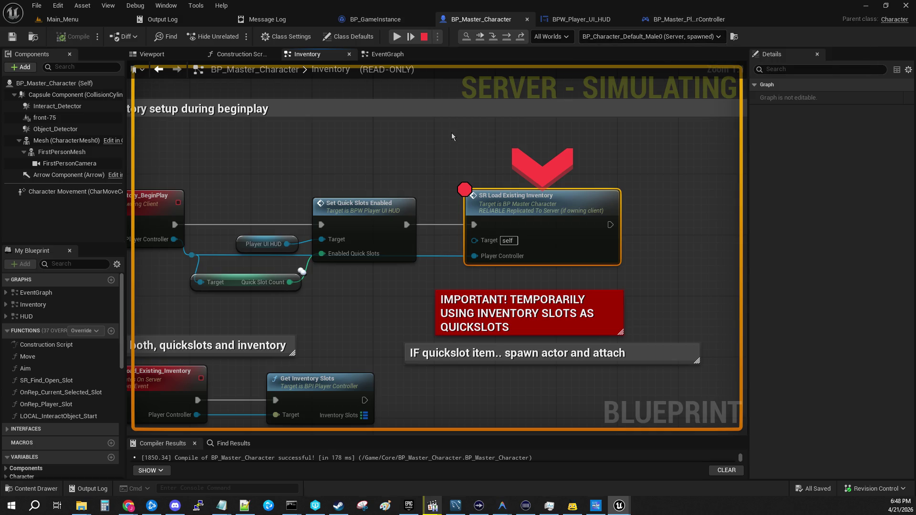
mouse_move(486, 257)
click(398, 36)
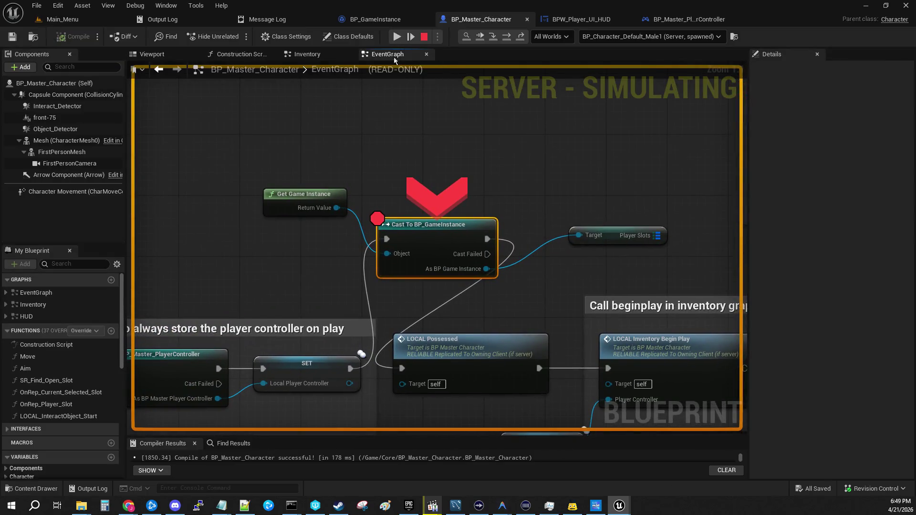
mouse_move(512, 198)
mouse_down()
mouse_move(464, 97)
mouse_move(333, 194)
mouse_up()
mouse_move(391, 206)
mouse_down()
mouse_move(298, 189)
mouse_move(349, 160)
mouse_move(382, 159)
mouse_move(290, 169)
mouse_up()
click(307, 180)
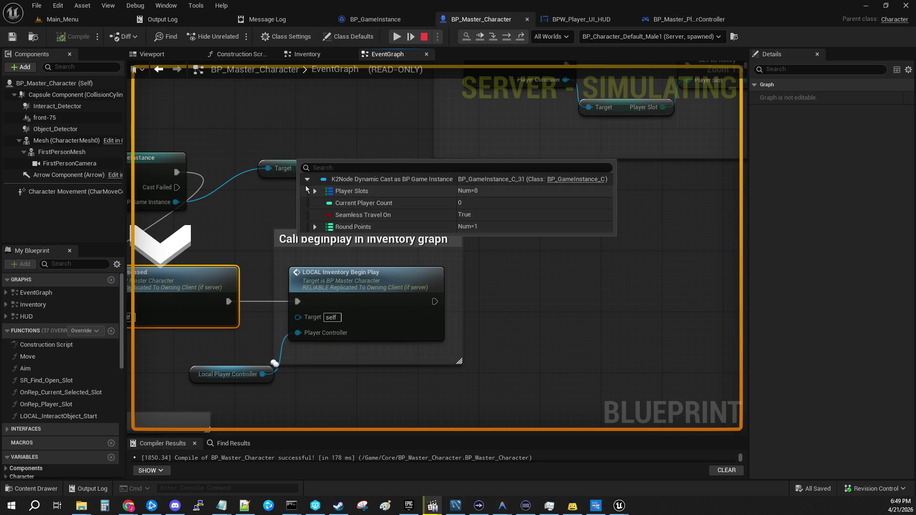
- Expand Player_1's inventory entry [2] (Qty 1, Durability 100) and Player_2's empty slots, then close the inspector
click(314, 192)
click(322, 203)
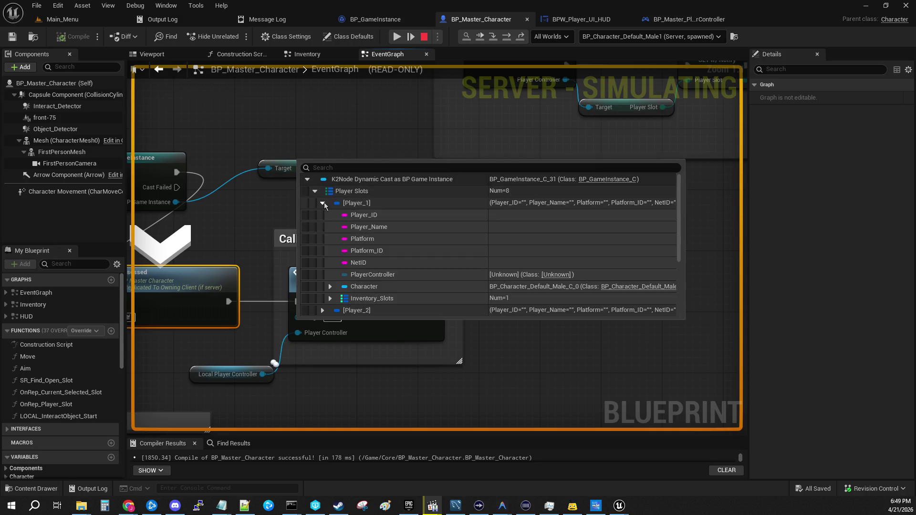
scroll(339, 230, down, 1)
click(329, 283)
scroll(333, 278, down, 2)
click(338, 264)
scroll(339, 265, down, 3)
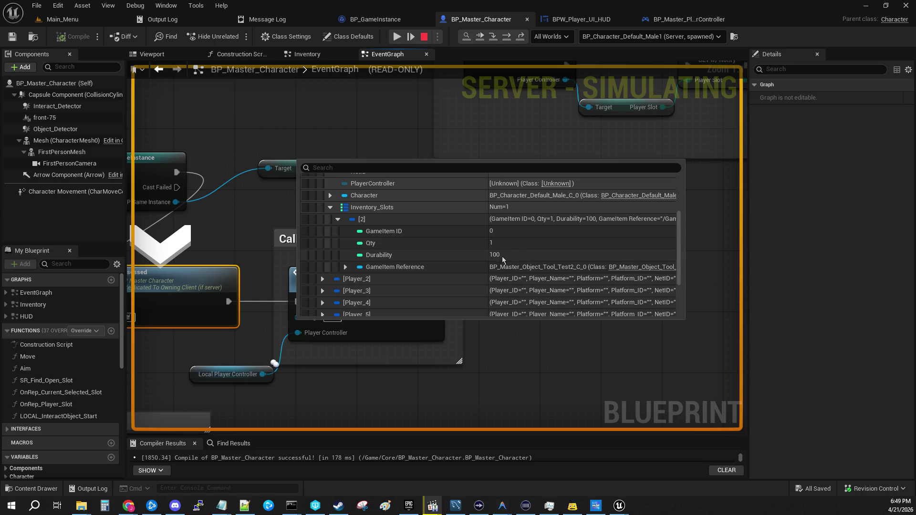
scroll(376, 219, up, 5)
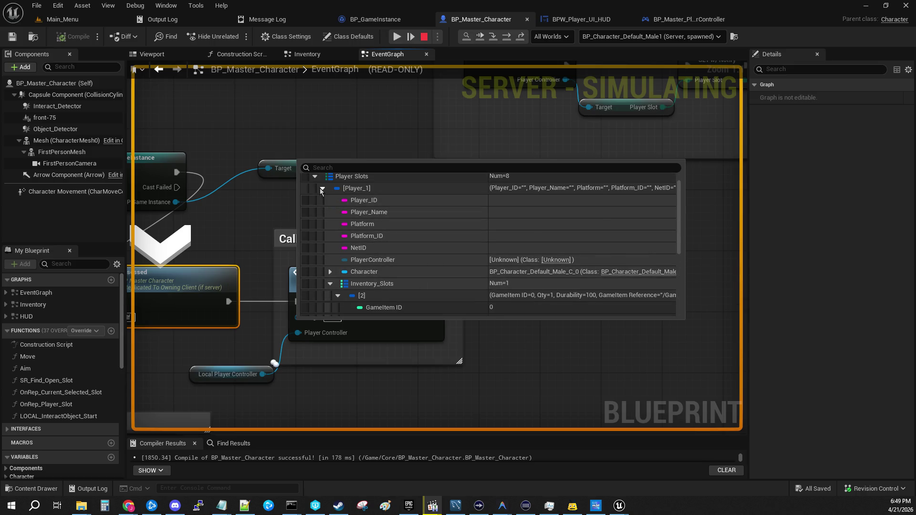
click(321, 190)
click(322, 203)
scroll(396, 285, down, 1)
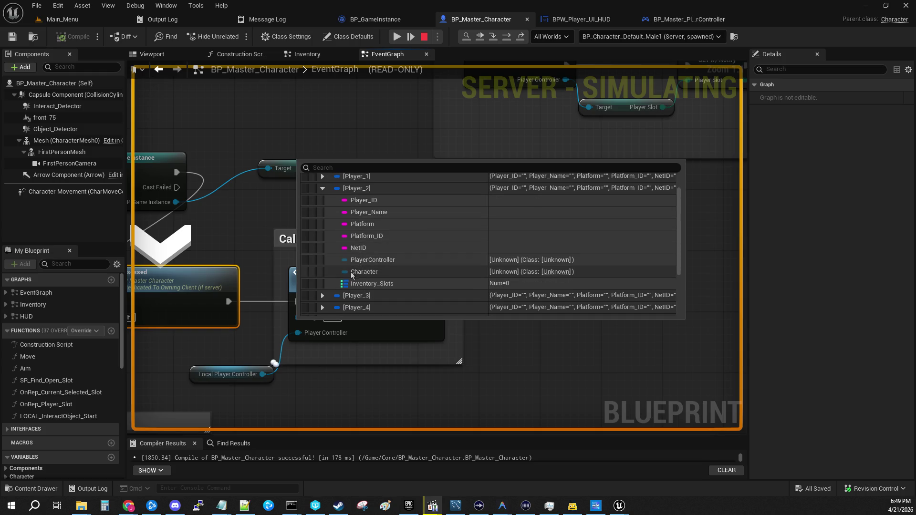
click(323, 120)
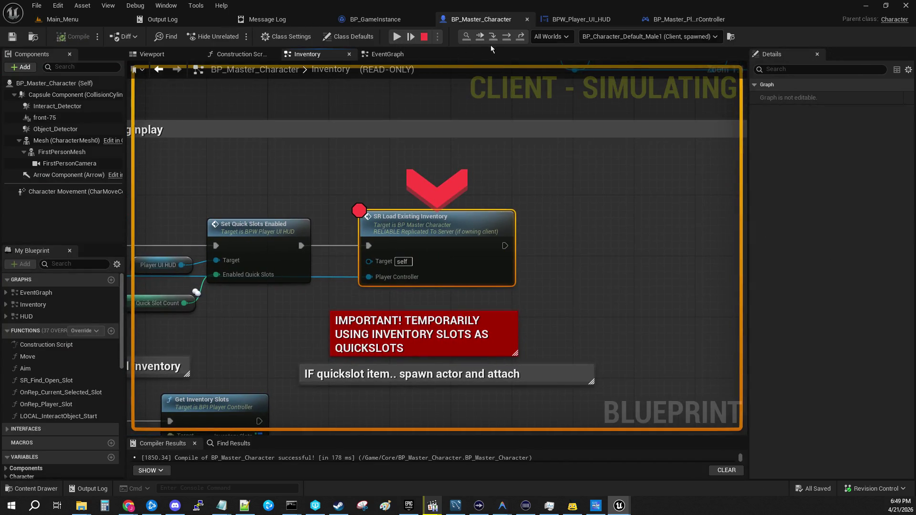
- Resume past the breakpoint and stop PIE, revealing 13 mostly Accessed None errors for Player_UI_HUD
click(494, 38)
mouse_move(370, 156)
mouse_down()
mouse_move(715, 18)
mouse_move(425, 110)
mouse_up()
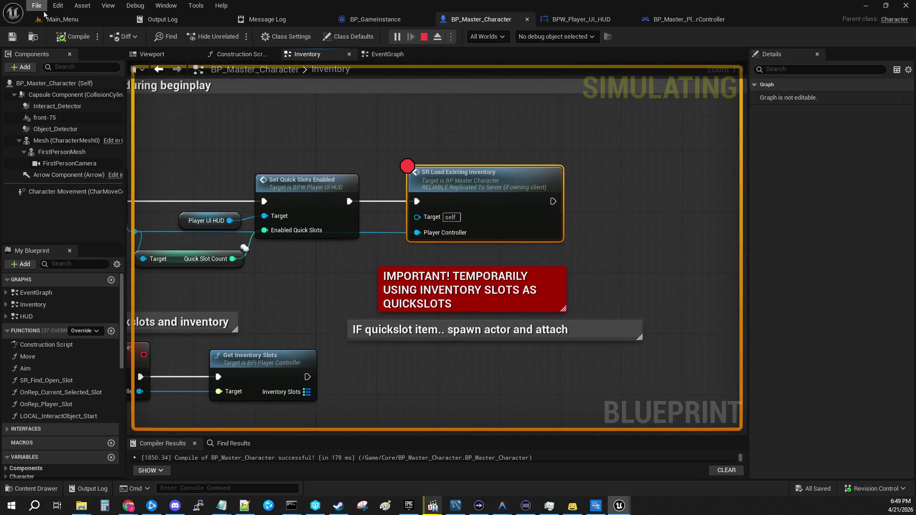
click(62, 19)
click(469, 217)
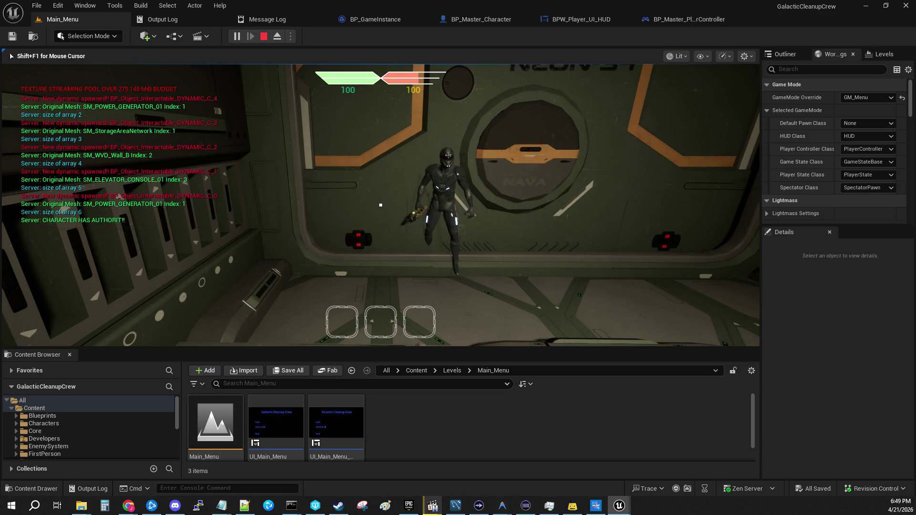
key(Escape)
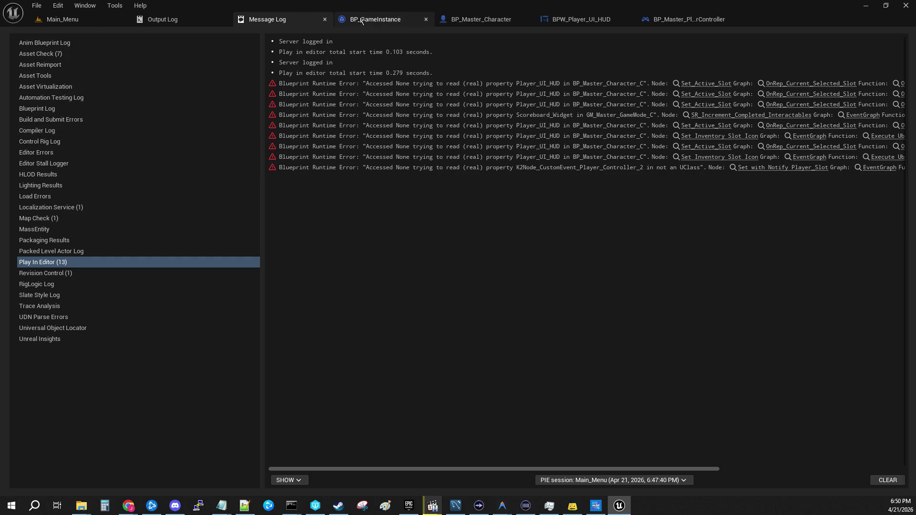
- Open the Set_QuickSlots_Enabled event in BPW_Player_UI_HUD from BP_Master_Character's Inventory graph
click(341, 18)
click(481, 19)
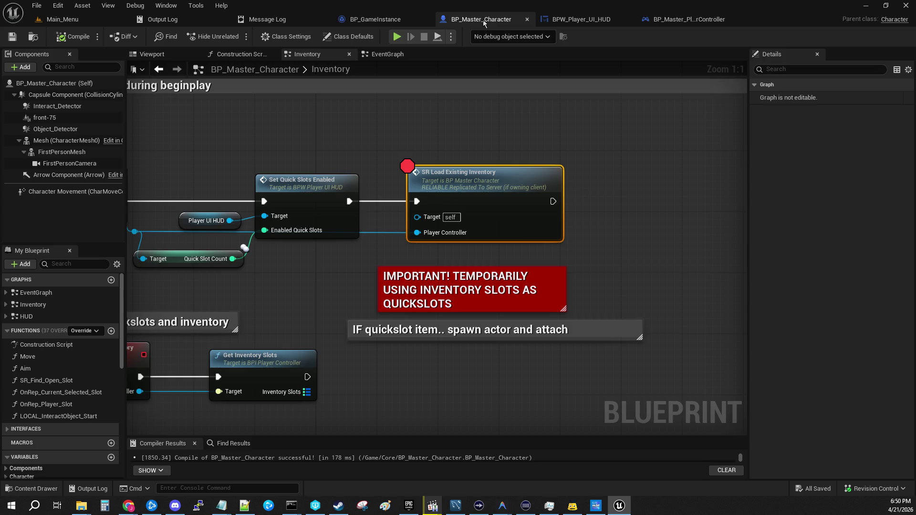
drag(254, 135, 331, 129)
mouse_move(349, 122)
mouse_down()
mouse_move(667, 224)
mouse_move(683, 216)
mouse_move(712, 239)
mouse_move(620, 244)
mouse_up()
click(542, 130)
drag(542, 130, 257, 139)
click(230, 191)
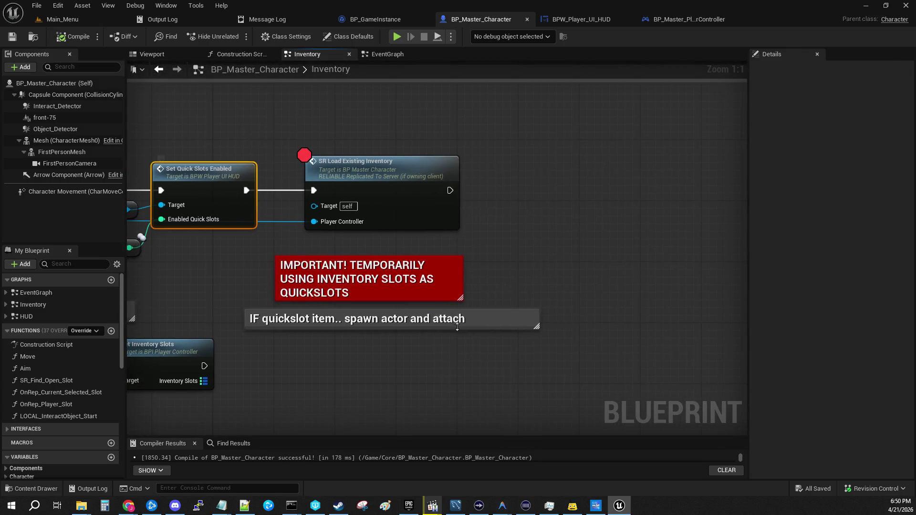
double_click(200, 193)
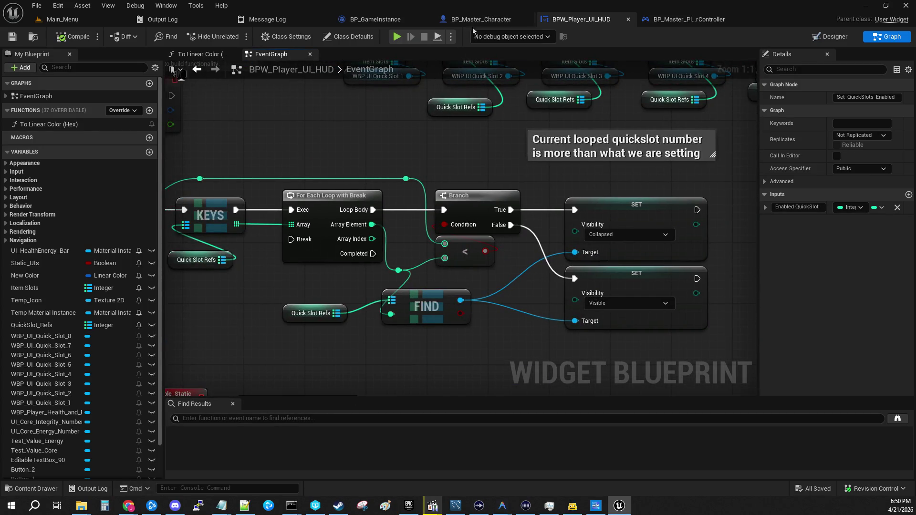
- Review SR Load Existing Inventory and BeginPlay, then start a new test from Main_Menu
click(492, 20)
drag(508, 203, 658, 197)
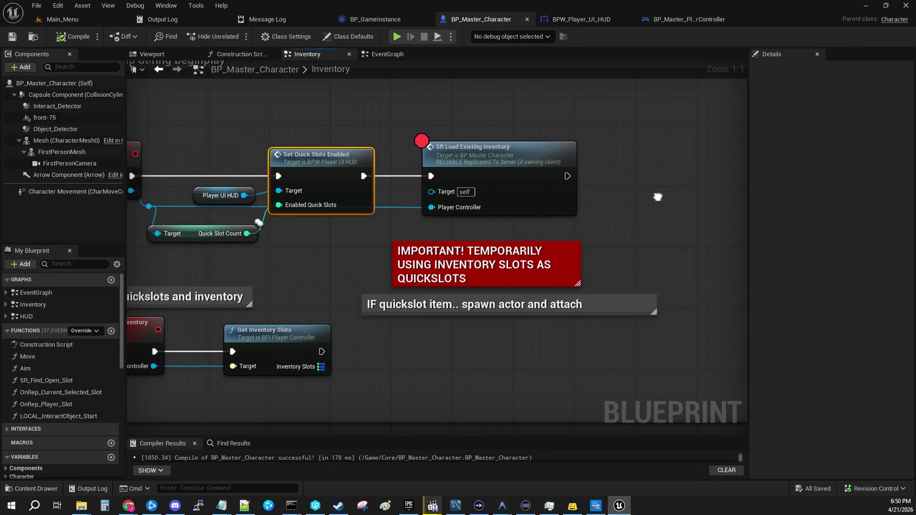
click(526, 163)
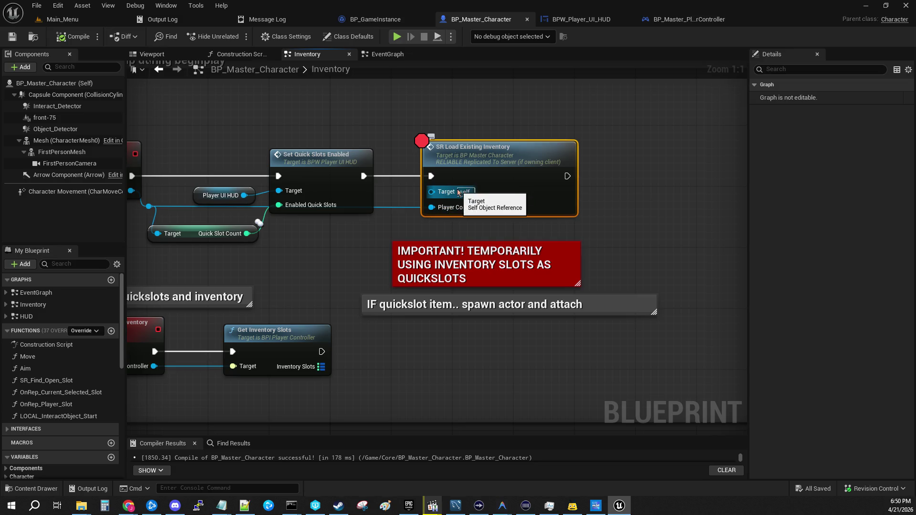
mouse_move(319, 224)
mouse_down()
mouse_move(510, 243)
mouse_move(379, 241)
mouse_up()
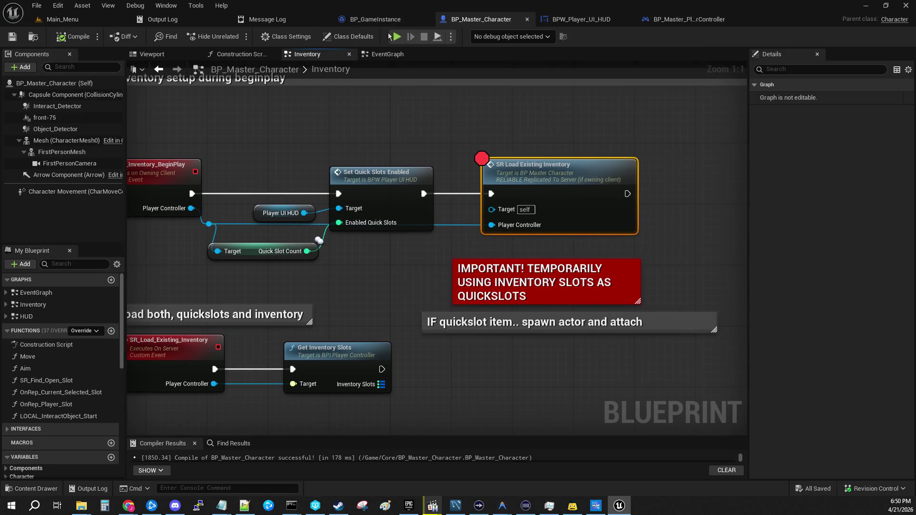
click(63, 19)
click(238, 38)
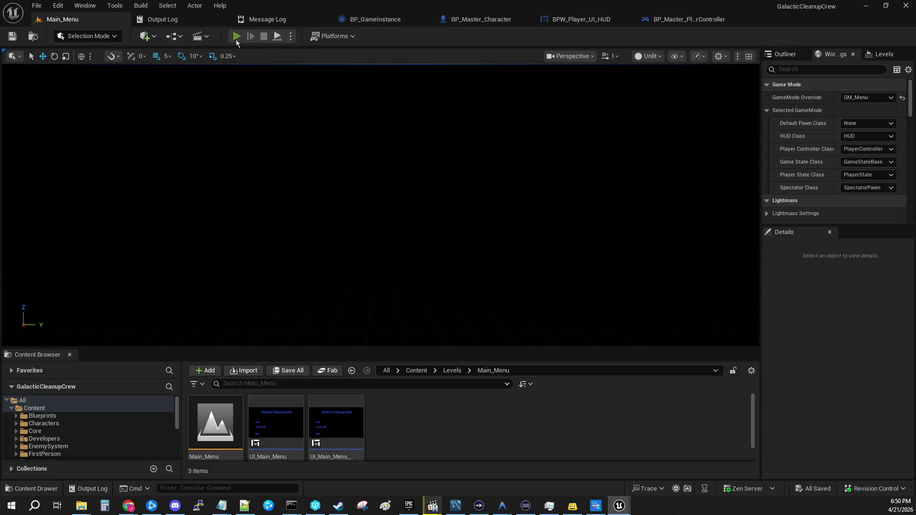
- Resume past the Cast To BP_GameInstance and server cast breakpoints to the client SR Load Existing Inventory break
click(87, 197)
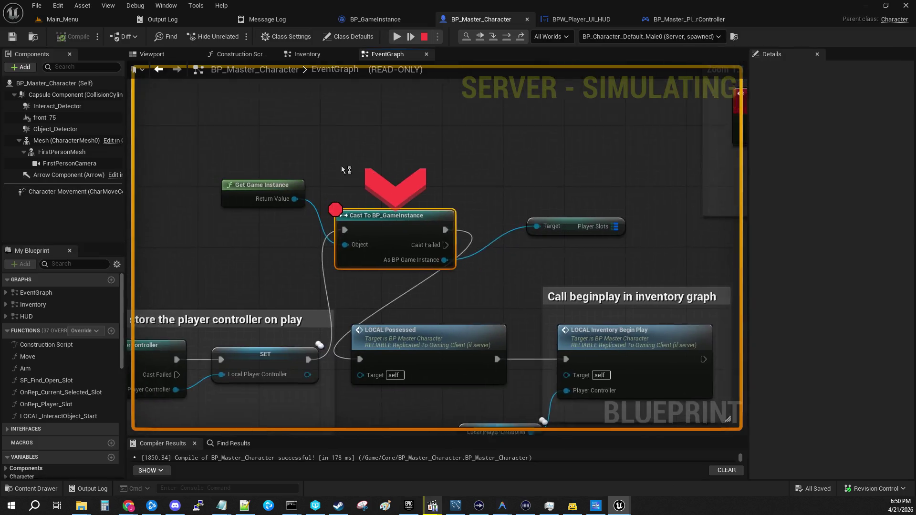
click(397, 35)
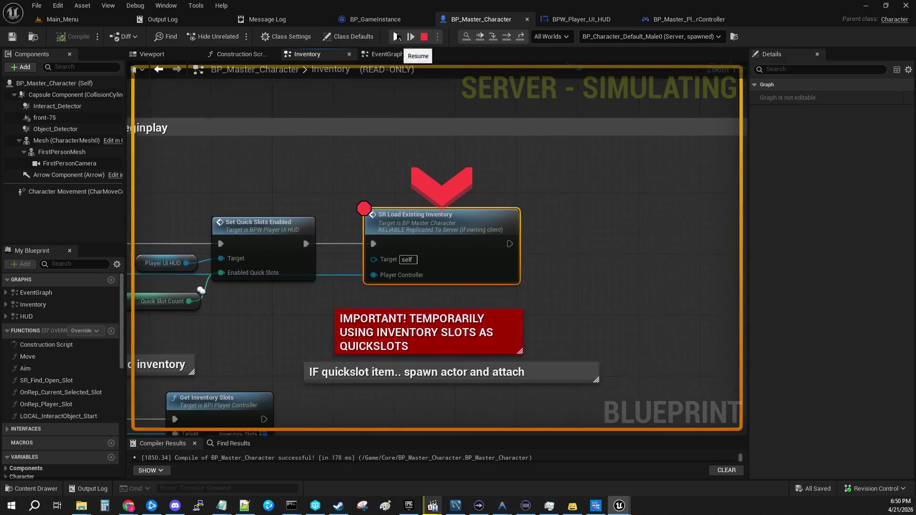
click(397, 34)
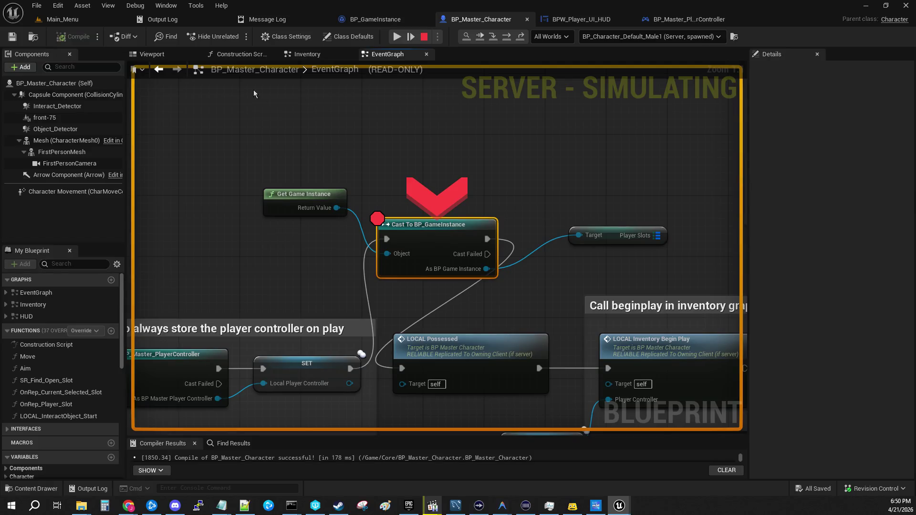
click(397, 36)
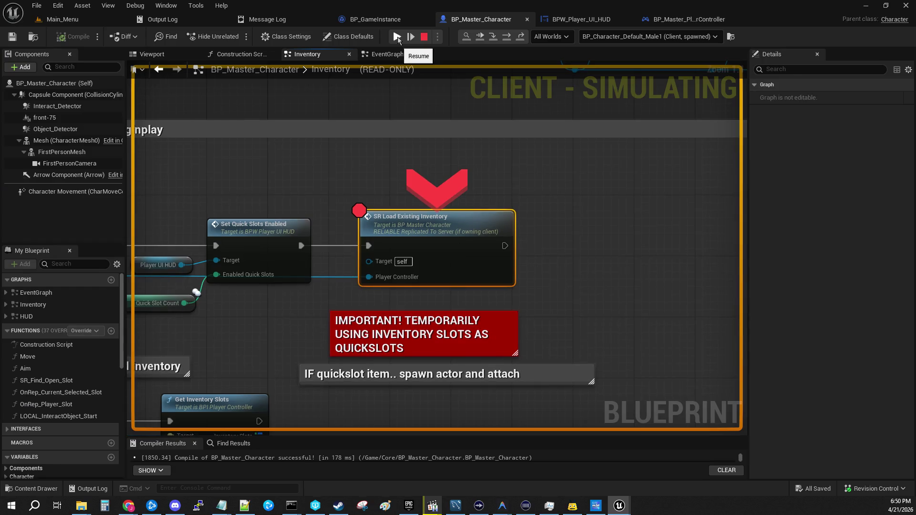
click(397, 37)
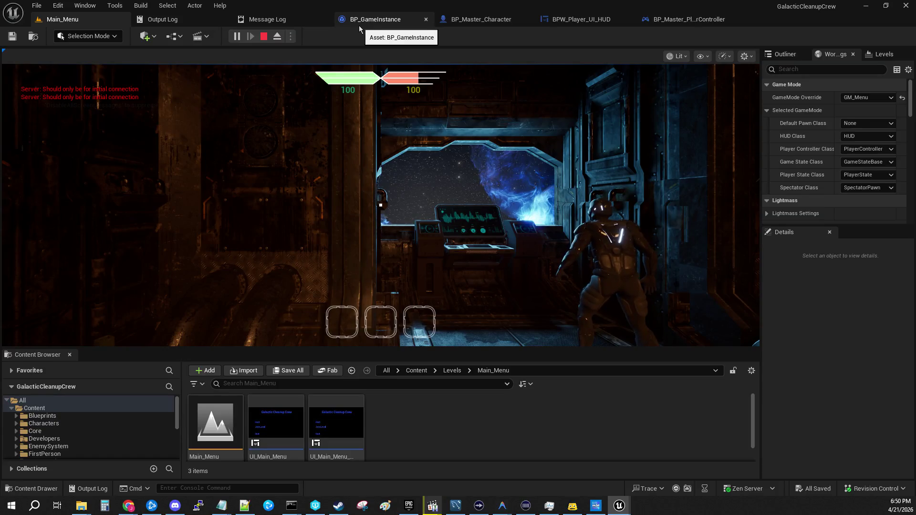
- Walk the character to the table and pick up the item into quick slot 2
click(354, 140)
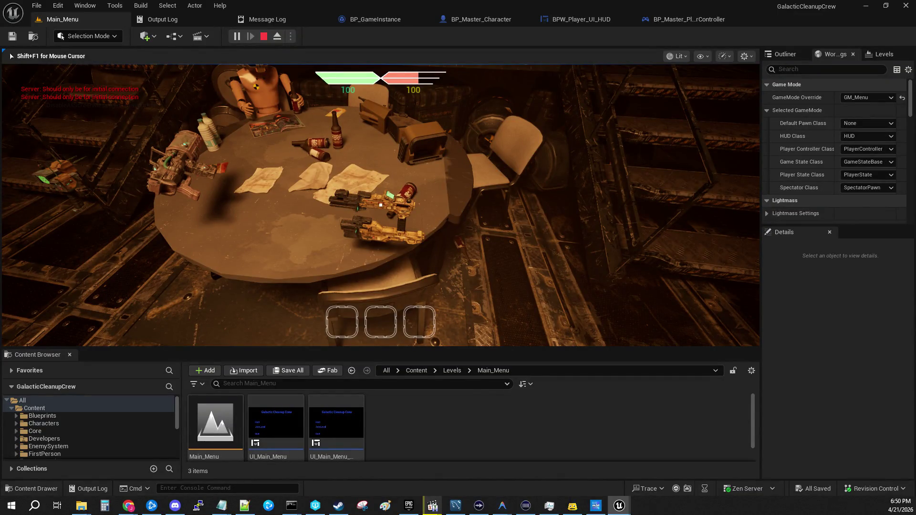
key(s)
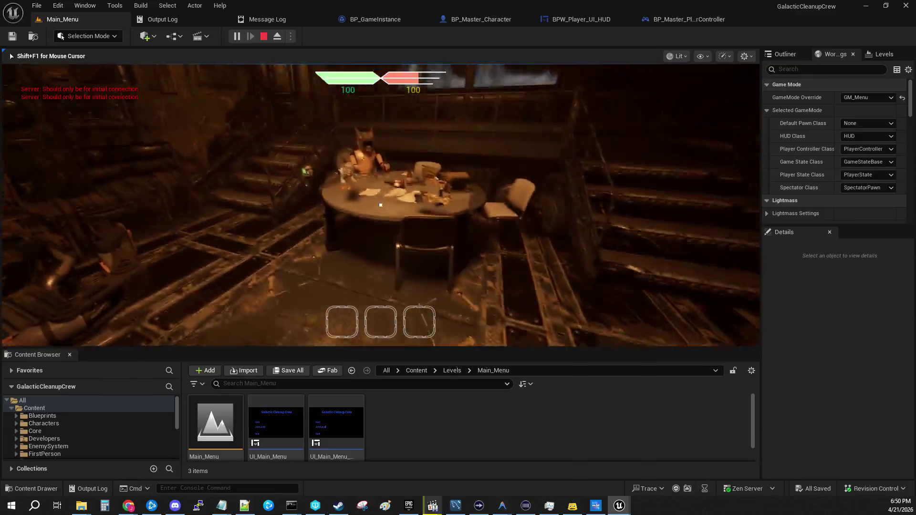
key(w)
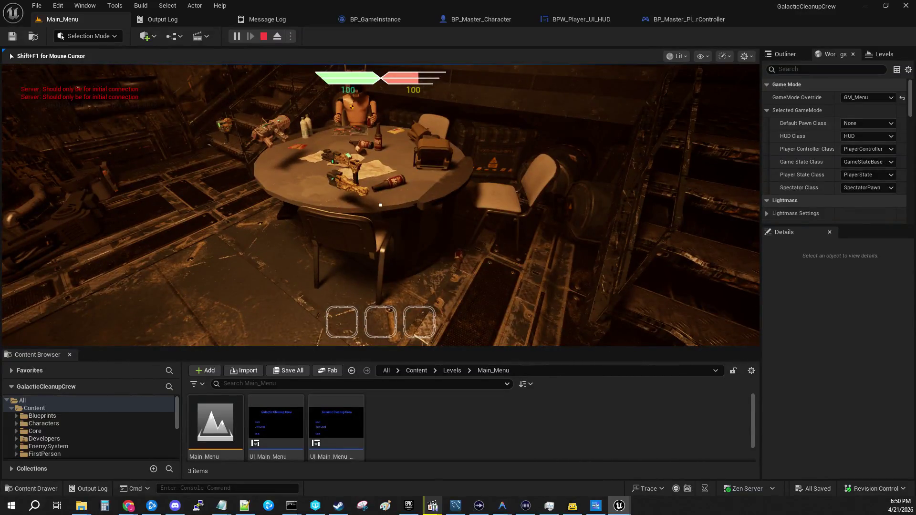
mouse_move(380, 205)
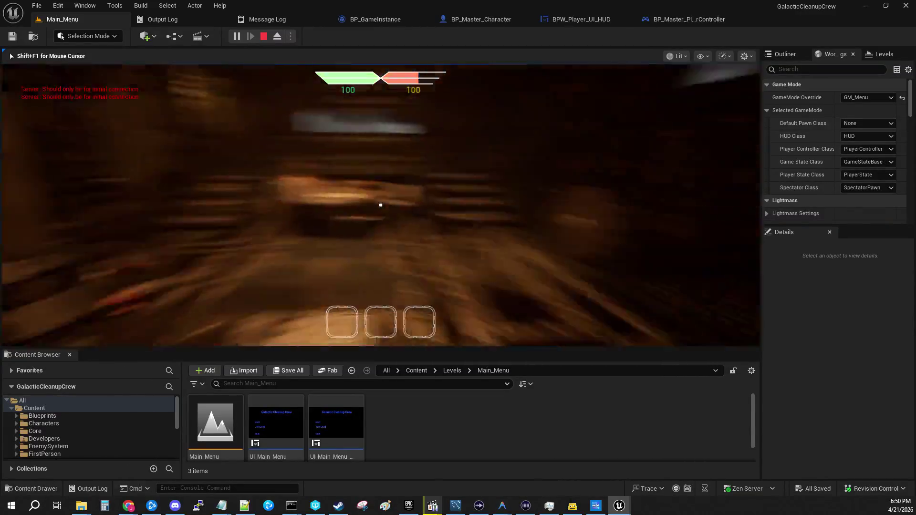
key(e)
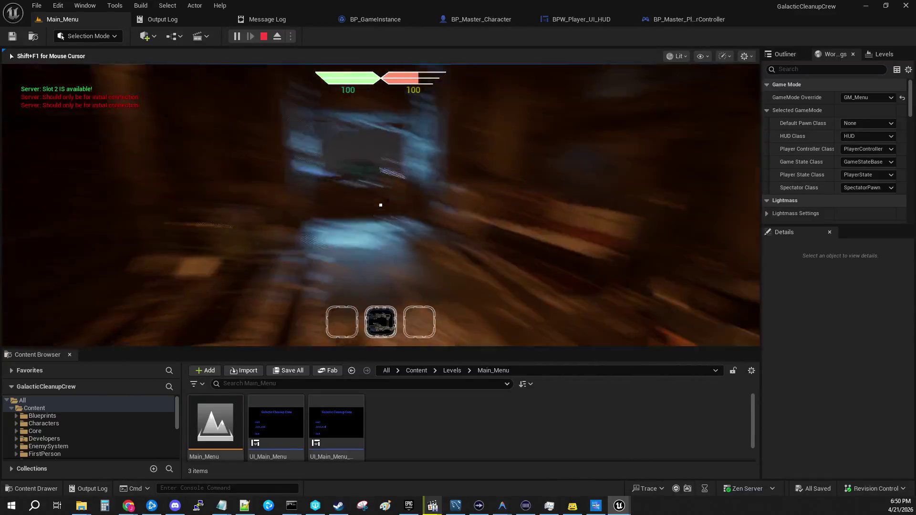
- Use the console screen to trigger map travel and resume to the next breakpoint
key(w)
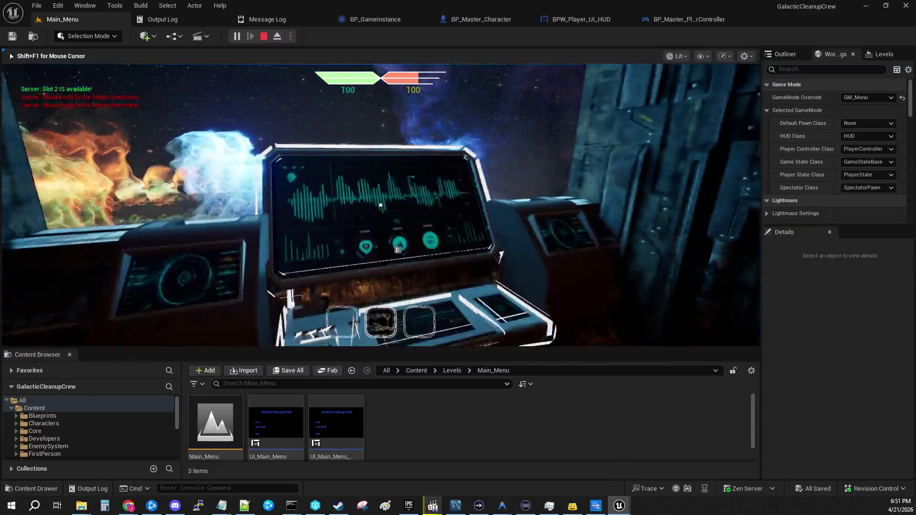
key(e)
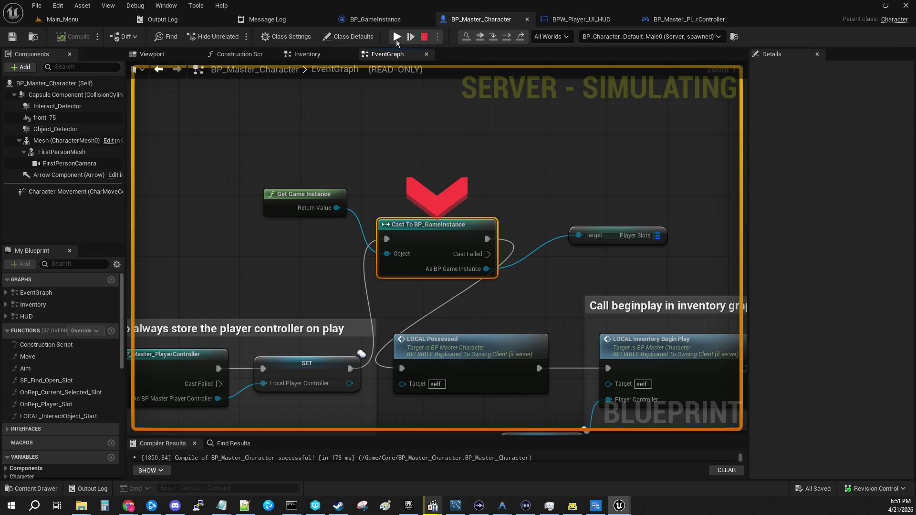
click(395, 42)
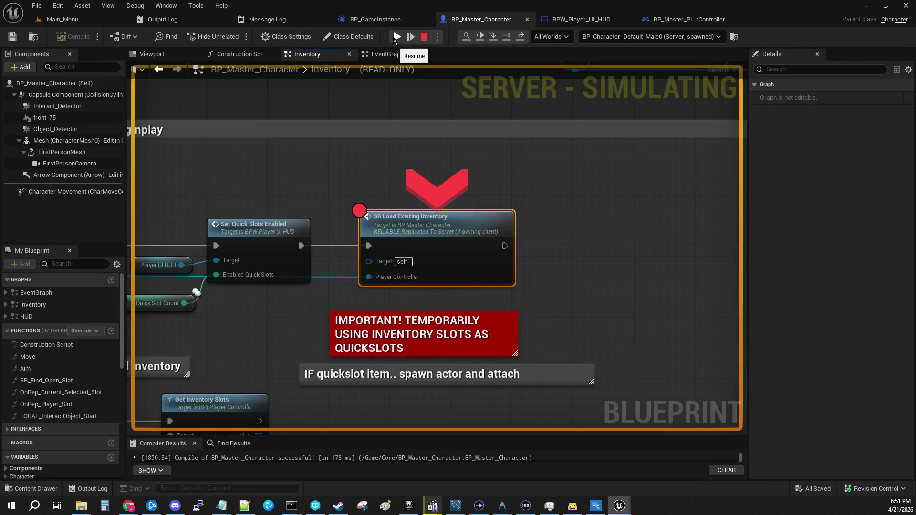
- Check the player controller's GetInventorySlots graph and its debug instances, then return to the Inventory graph
mouse_move(367, 276)
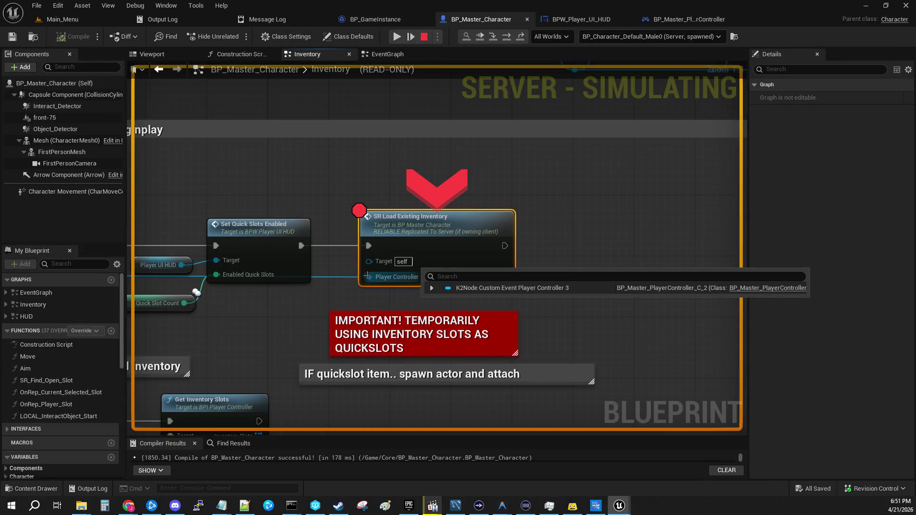
drag(138, 257, 366, 229)
mouse_move(295, 230)
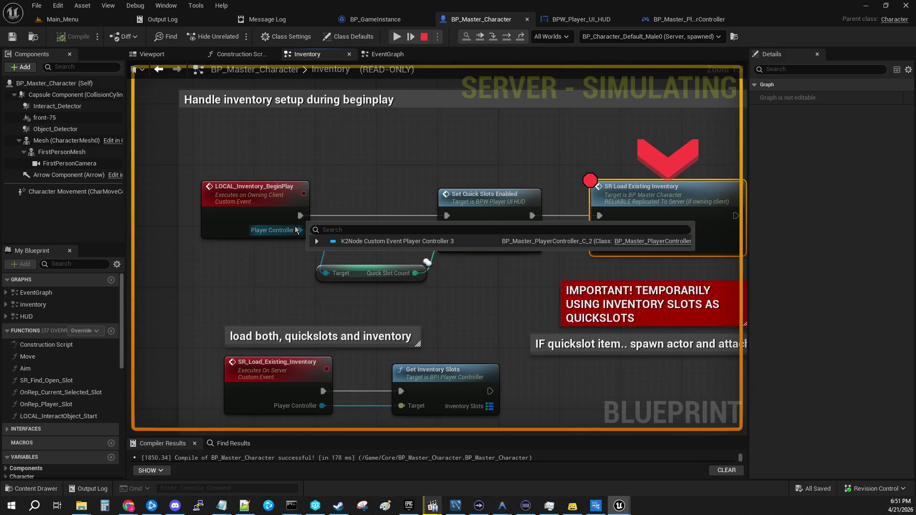
click(680, 20)
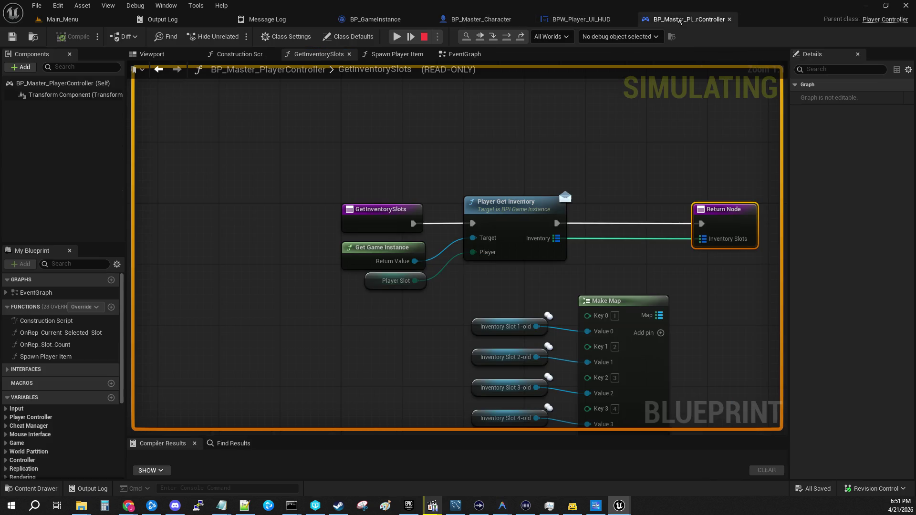
click(618, 37)
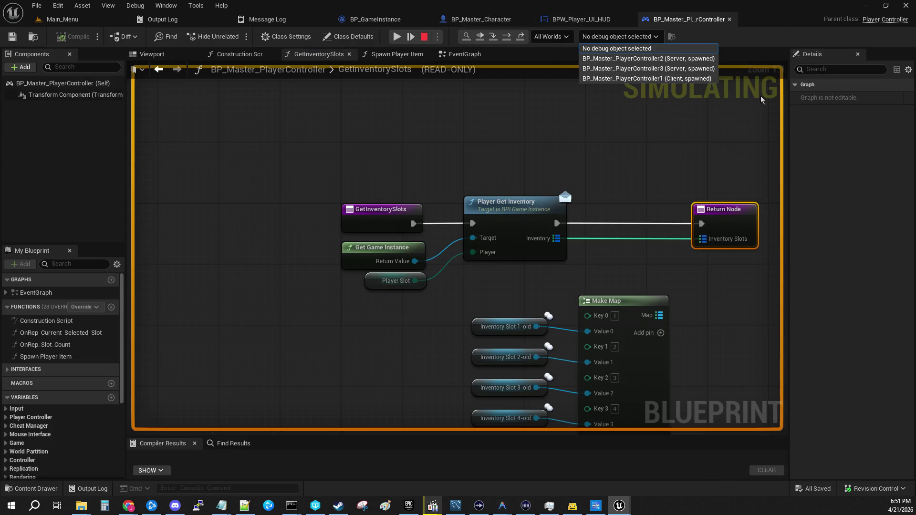
click(497, 19)
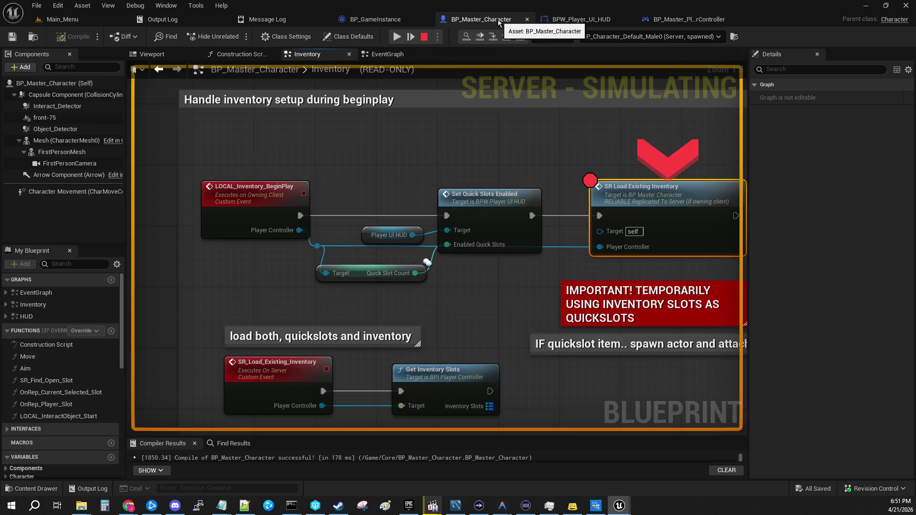
drag(560, 121, 397, 103)
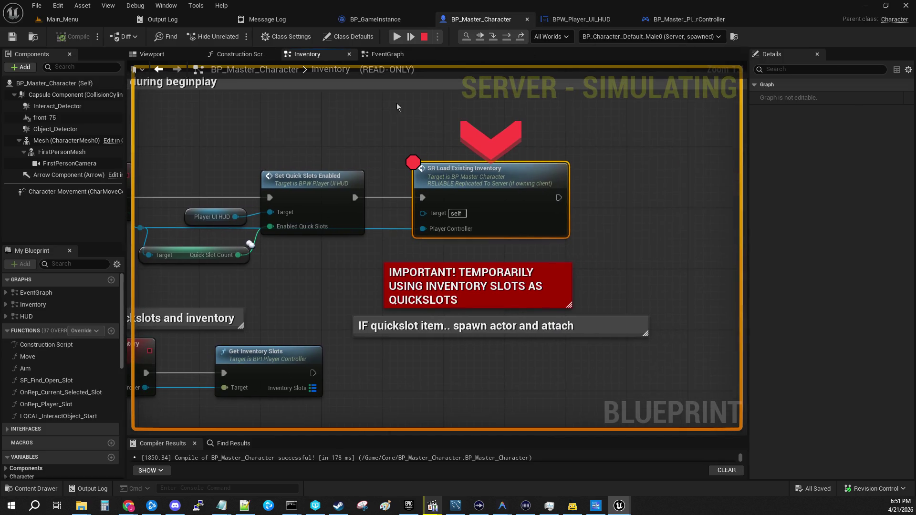
- Step into SR_Load_Existing_Inventory, through GetInventorySlots, into BP_GameInstance's Player_Get_Inventory
click(493, 37)
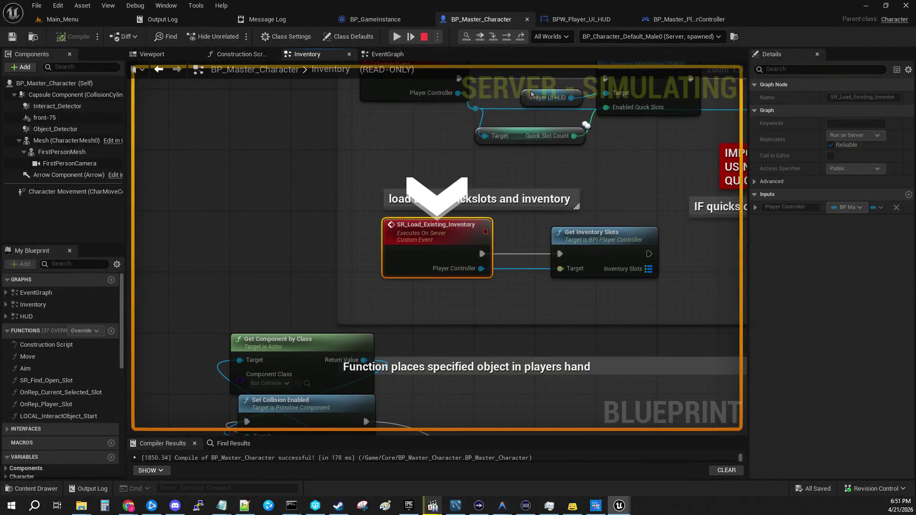
mouse_move(507, 138)
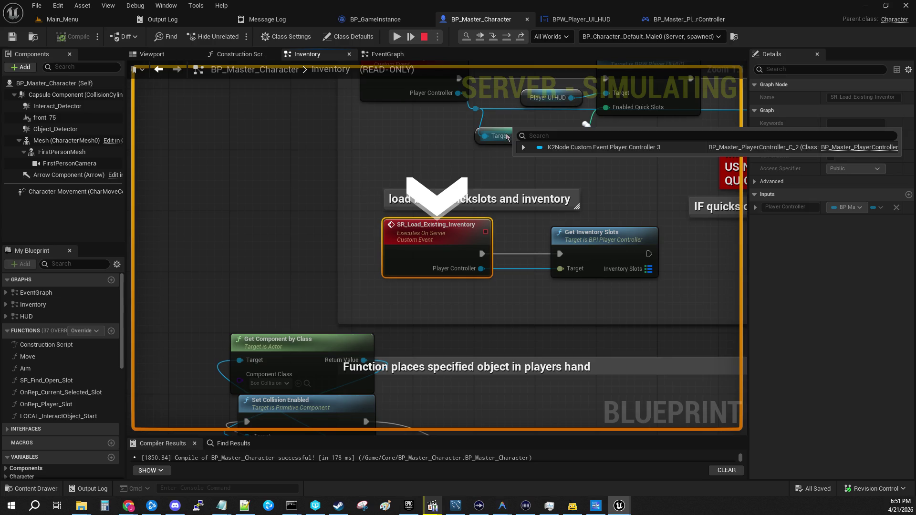
drag(544, 168, 369, 224)
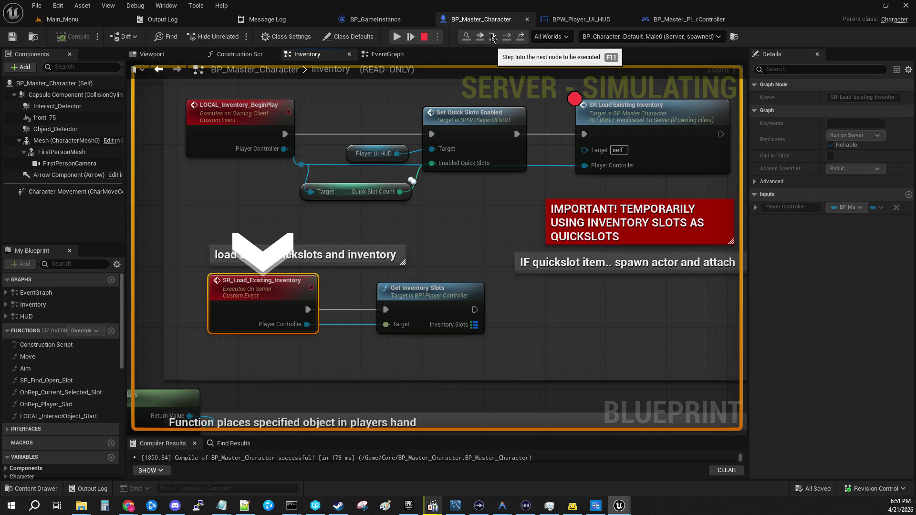
click(493, 38)
mouse_move(316, 265)
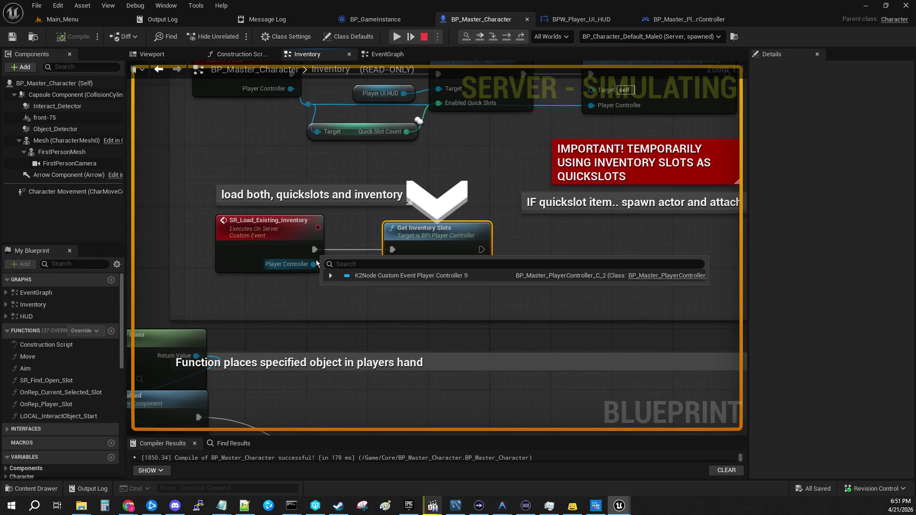
click(493, 39)
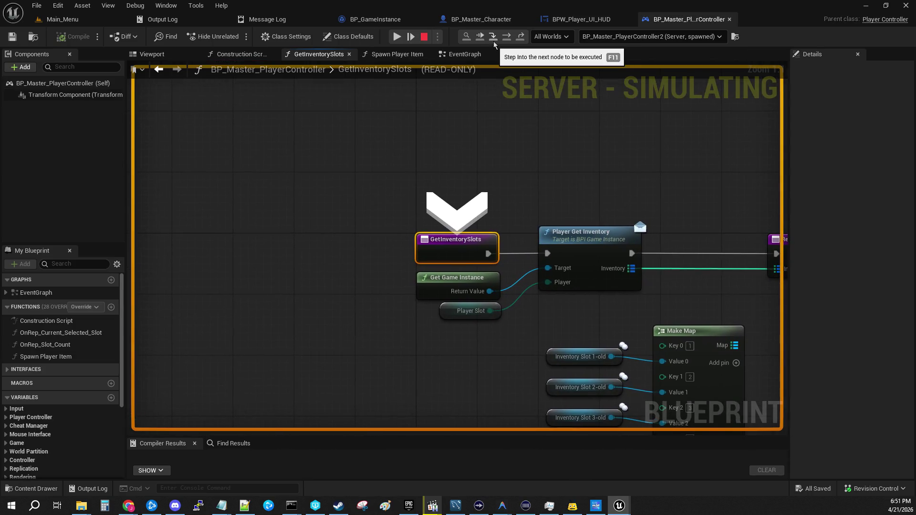
click(494, 38)
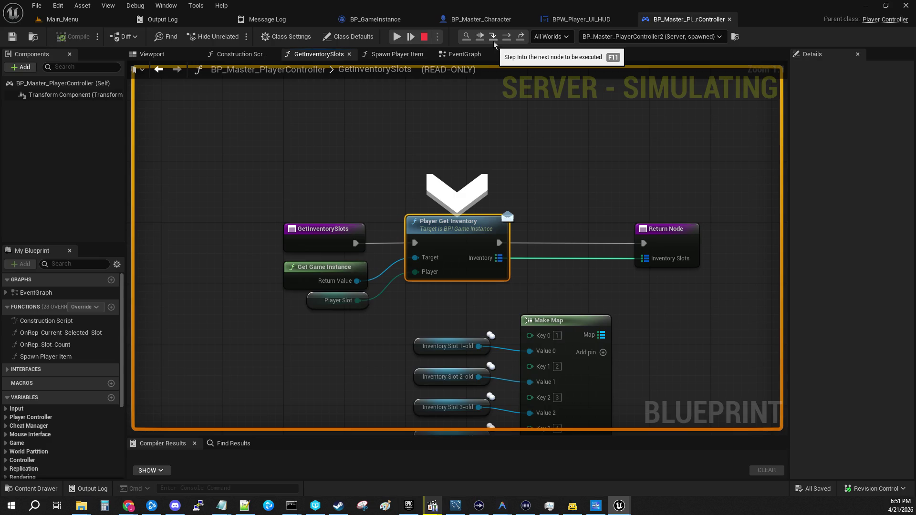
click(495, 43)
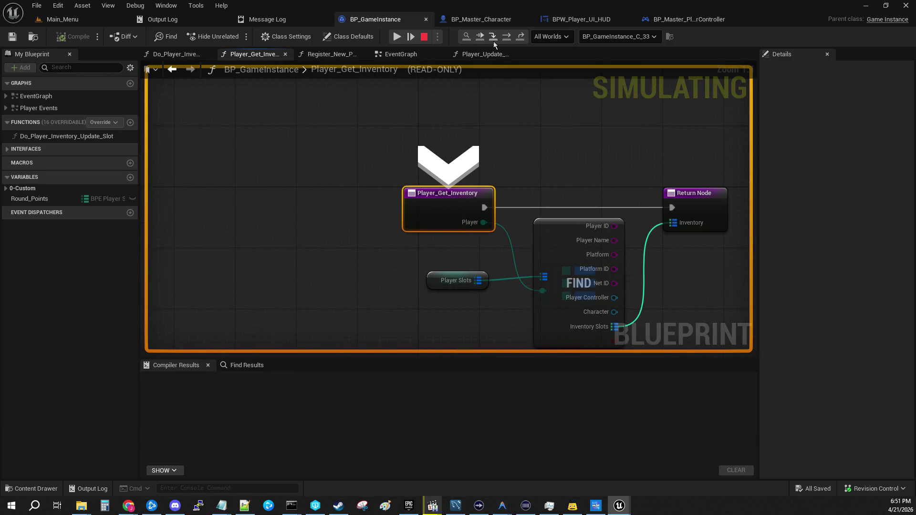
- Advance to the Return Node and expand Player_1's Inventory_Slots in the Player Slots value
click(494, 44)
mouse_move(233, 280)
mouse_move(234, 280)
mouse_down()
mouse_move(289, 236)
mouse_move(350, 121)
mouse_up()
click(363, 134)
click(368, 144)
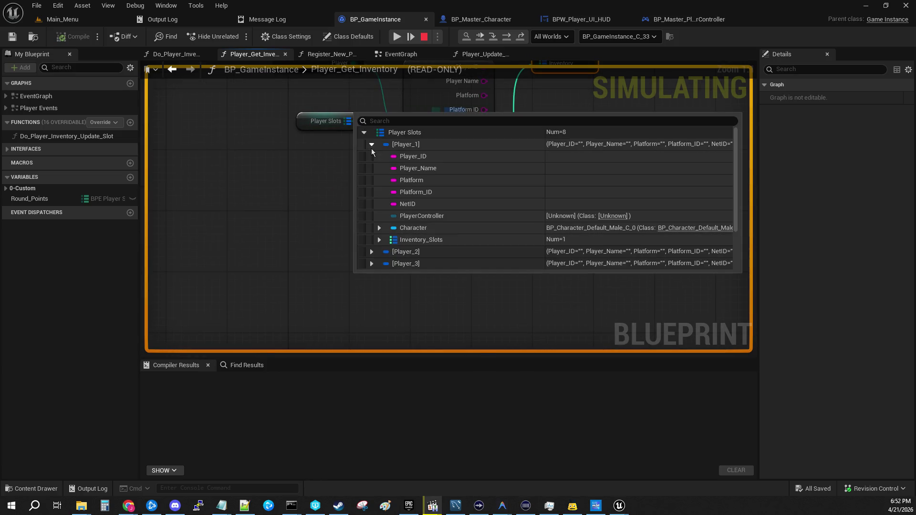
click(382, 241)
click(386, 252)
scroll(429, 210, down, 3)
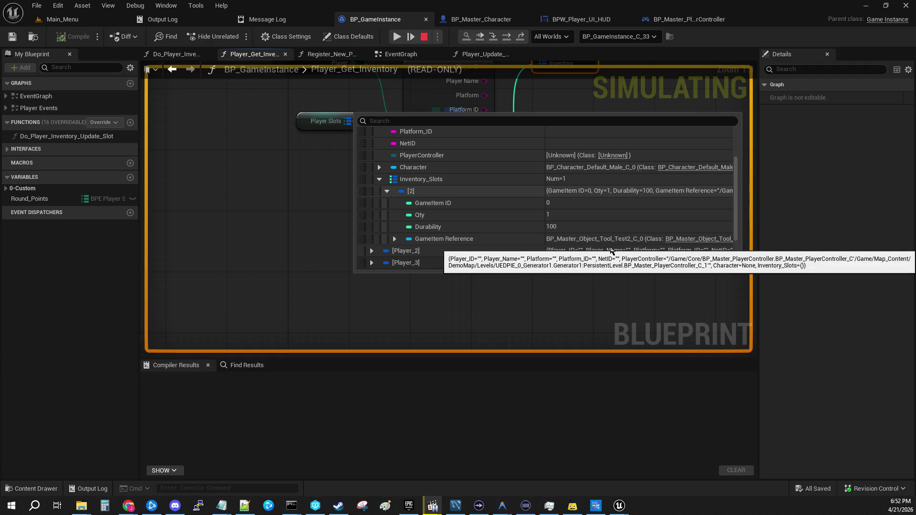
- Confirm Player_2's Inventory_Slots is empty, then step back into GetInventorySlots
click(378, 179)
click(371, 193)
scroll(382, 219, down, 2)
scroll(381, 220, down, 1)
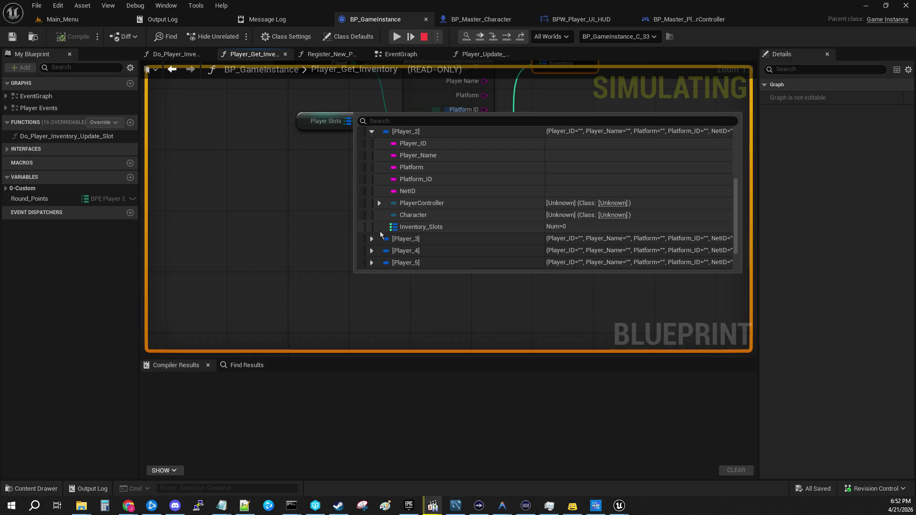
click(418, 228)
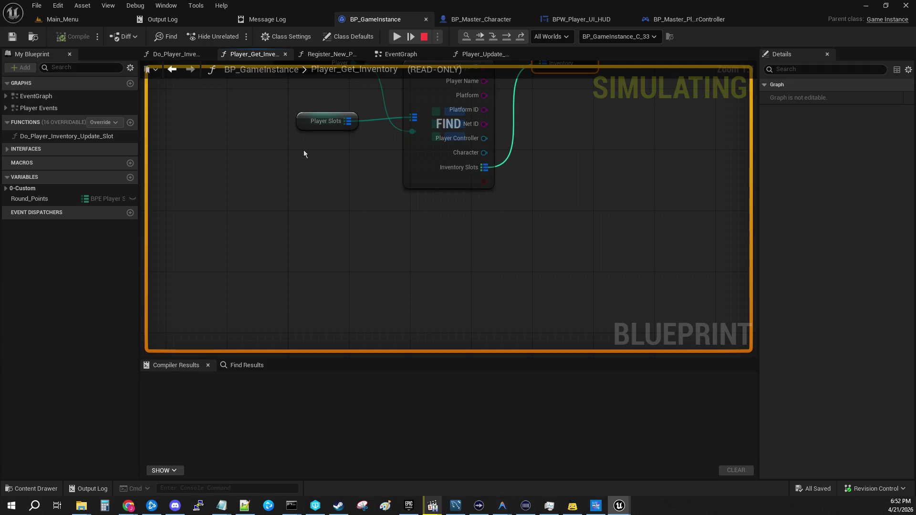
mouse_move(577, 150)
mouse_down()
mouse_move(531, 293)
mouse_move(554, 250)
mouse_up()
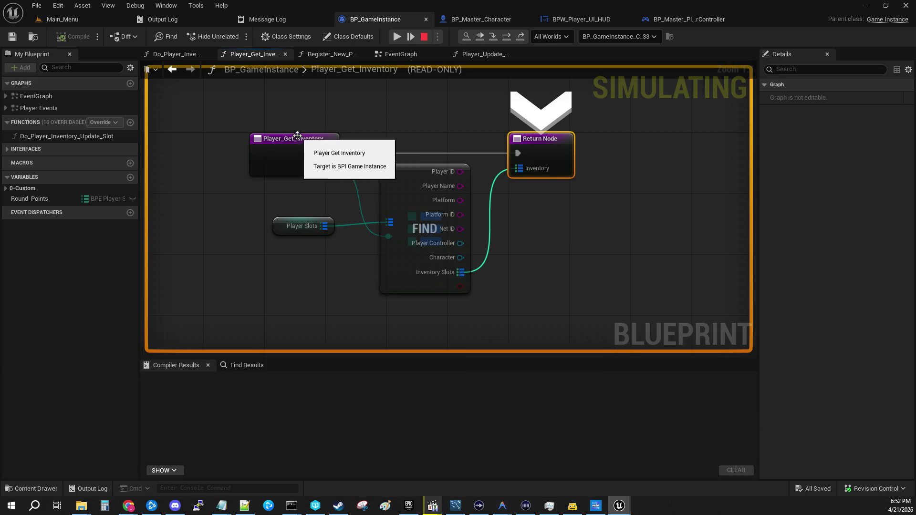
click(497, 36)
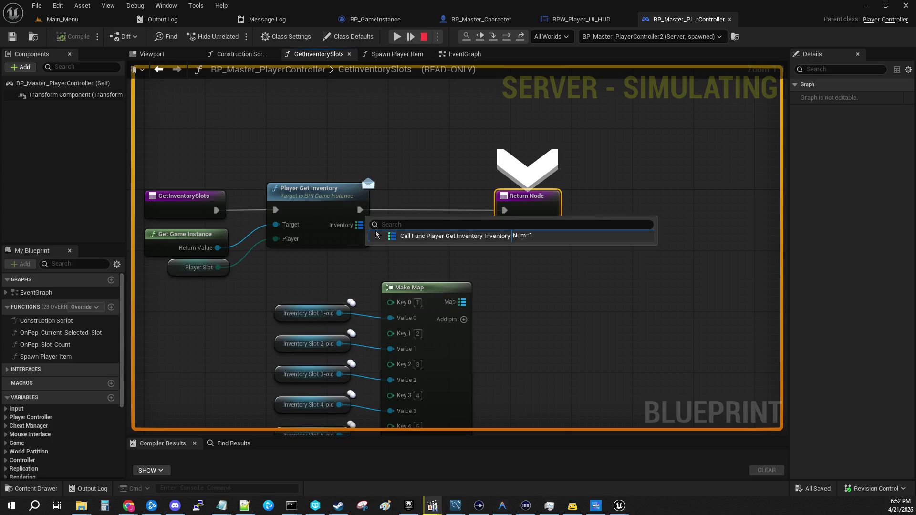
- Verify the Return Node inventory holds one item, then step out and resume past the breakpoints
click(376, 236)
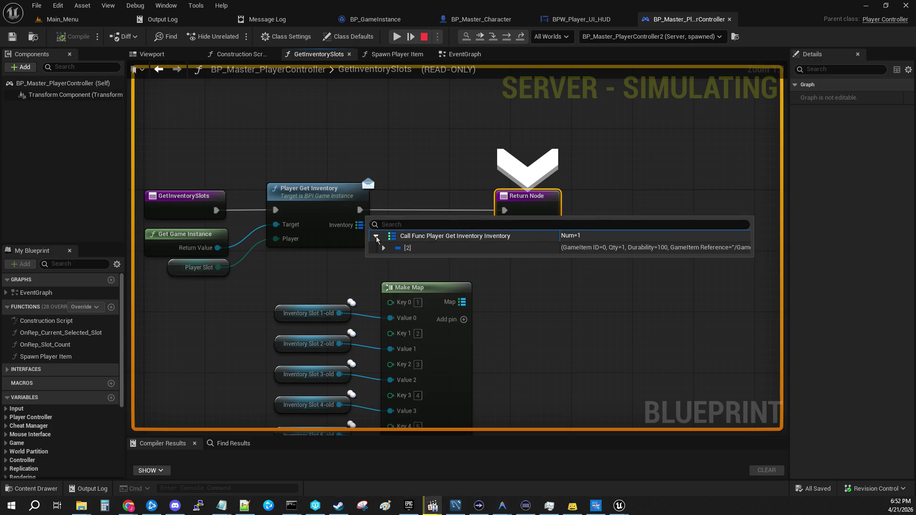
click(494, 41)
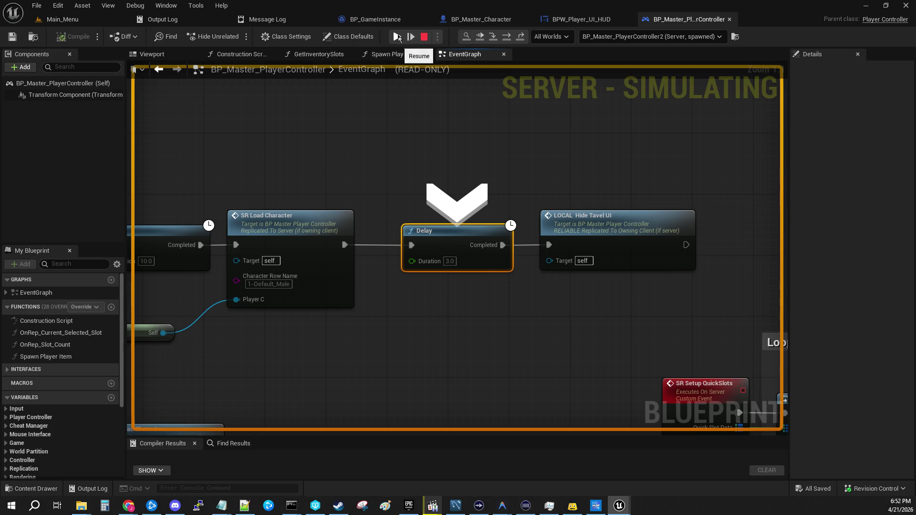
click(398, 36)
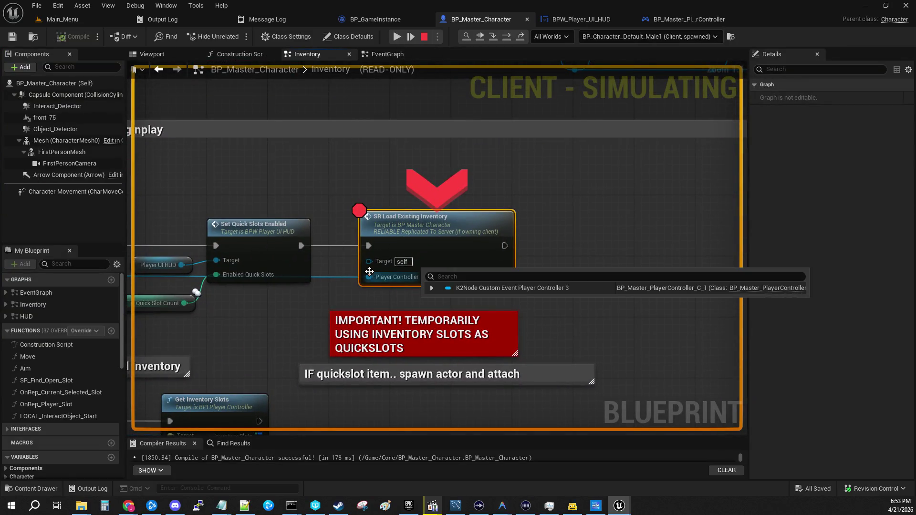
mouse_move(347, 156)
mouse_down()
mouse_move(378, 130)
mouse_move(465, 117)
mouse_up()
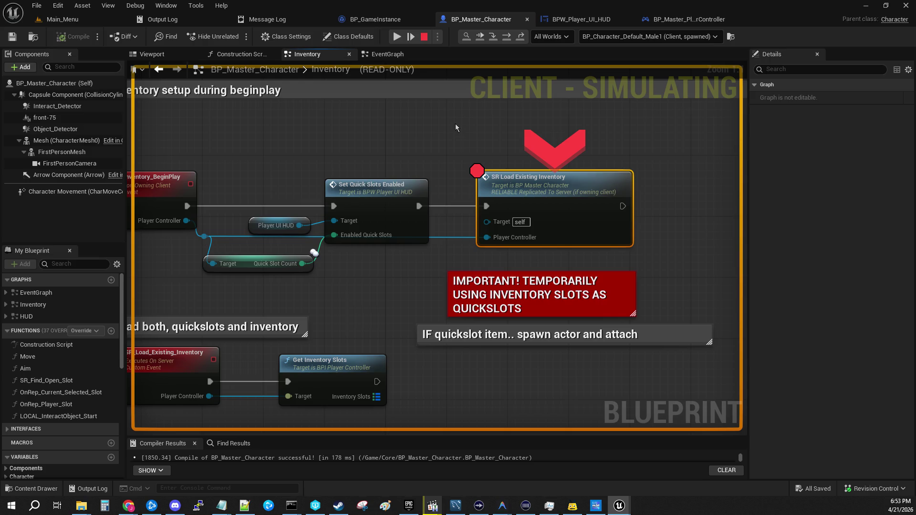
click(493, 37)
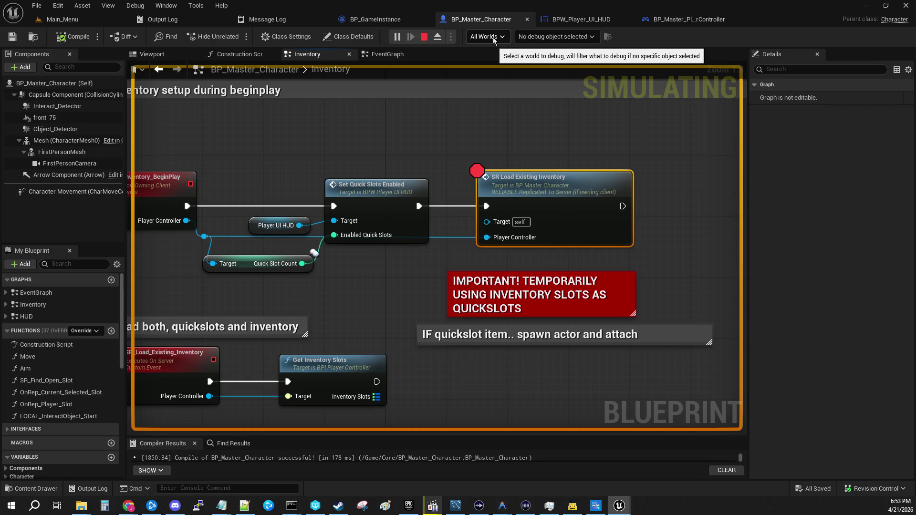
double_click(541, 224)
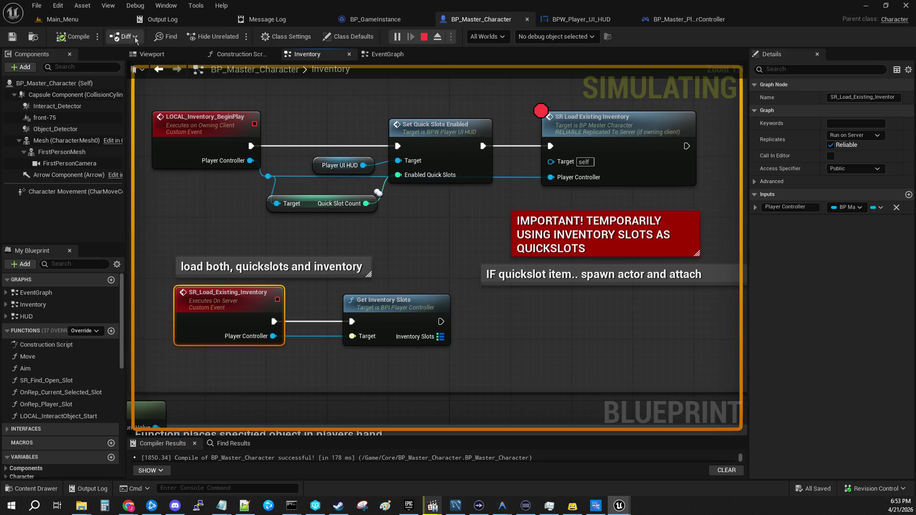
- Stop the running Main_Menu game session and return to the character Blueprint
click(62, 20)
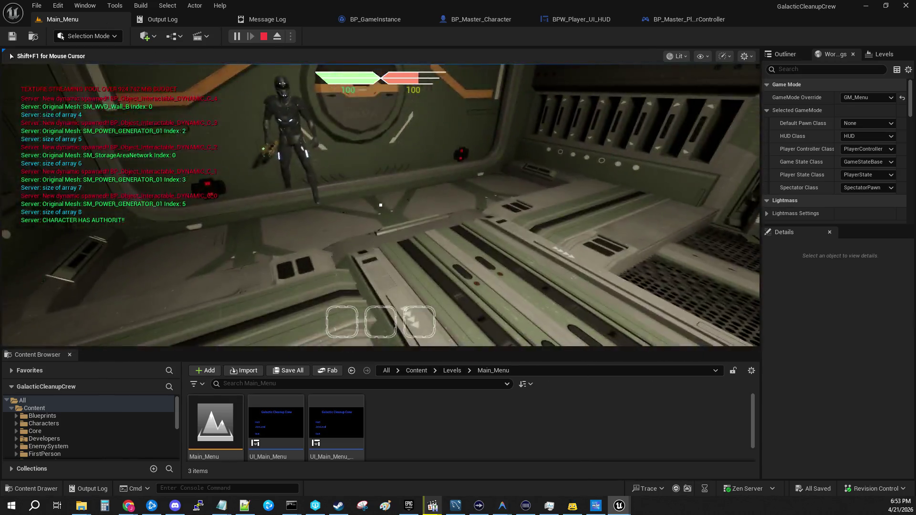
key(shift+F1)
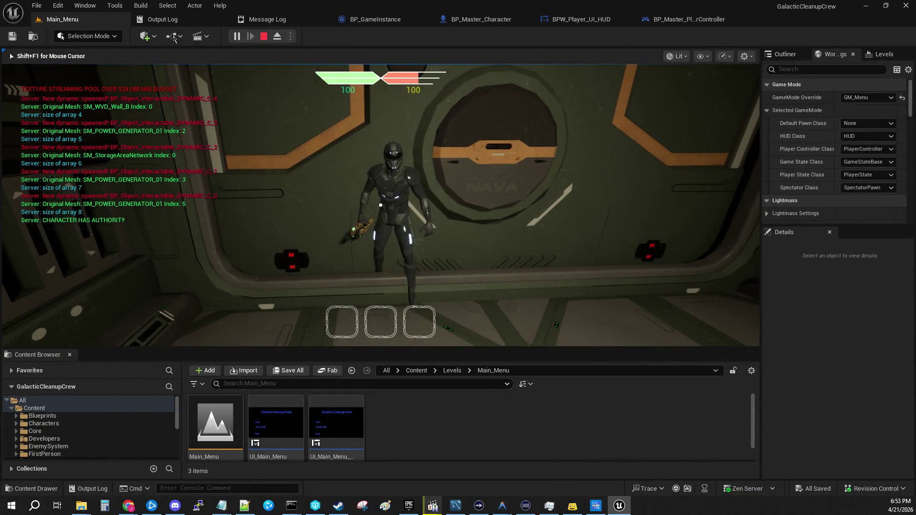
key(Escape)
click(443, 20)
- Open BP_Master_Character's EventGraph from the graph overview
scroll(468, 308, down, 5)
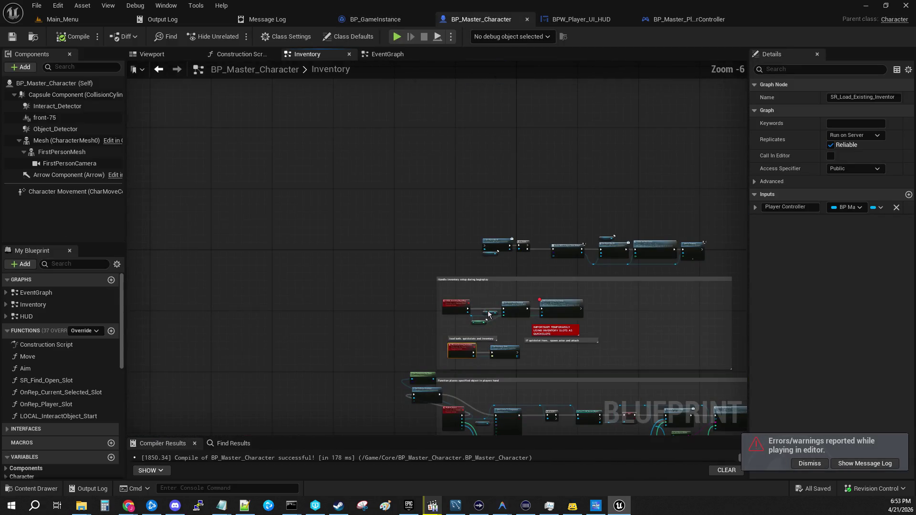
scroll(471, 258, up, 2)
scroll(279, 316, down, 2)
mouse_move(280, 316)
mouse_down()
mouse_move(344, 122)
mouse_move(359, 180)
mouse_up()
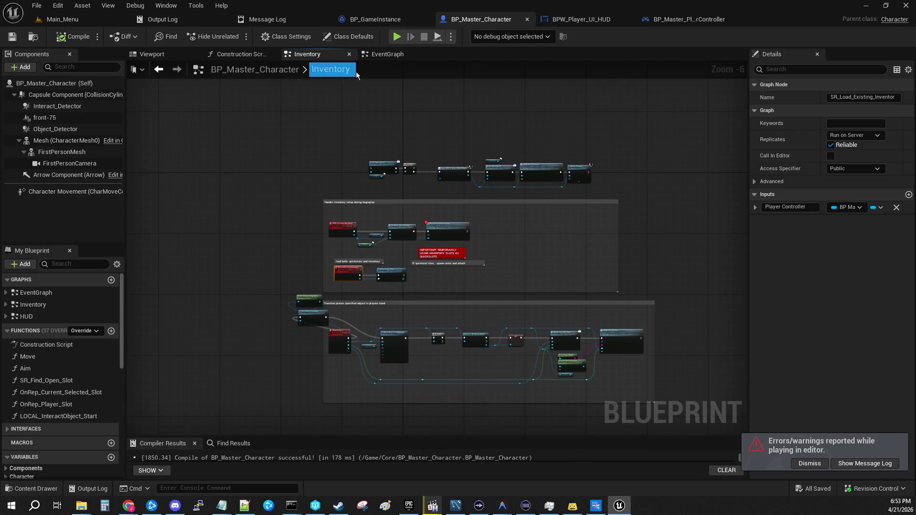
click(386, 55)
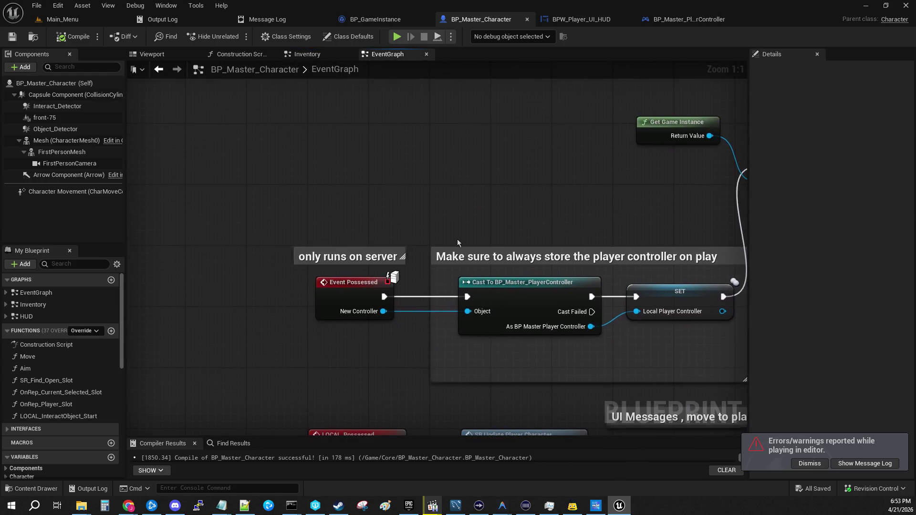
- Go through LOCAL_Possessed to the SR_Update_Player_Character event definition
drag(457, 239, 295, 110)
drag(614, 169, 301, 235)
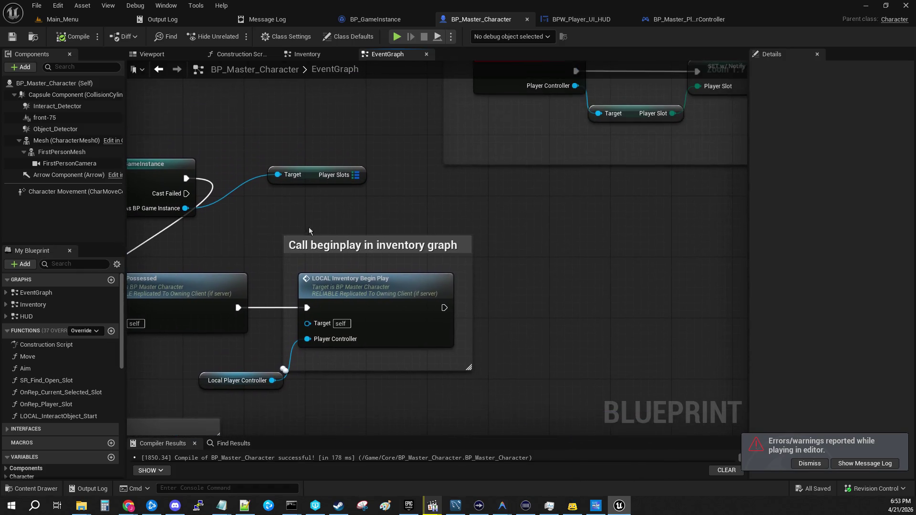
mouse_move(556, 205)
mouse_down()
mouse_move(334, 325)
mouse_move(615, 113)
mouse_up()
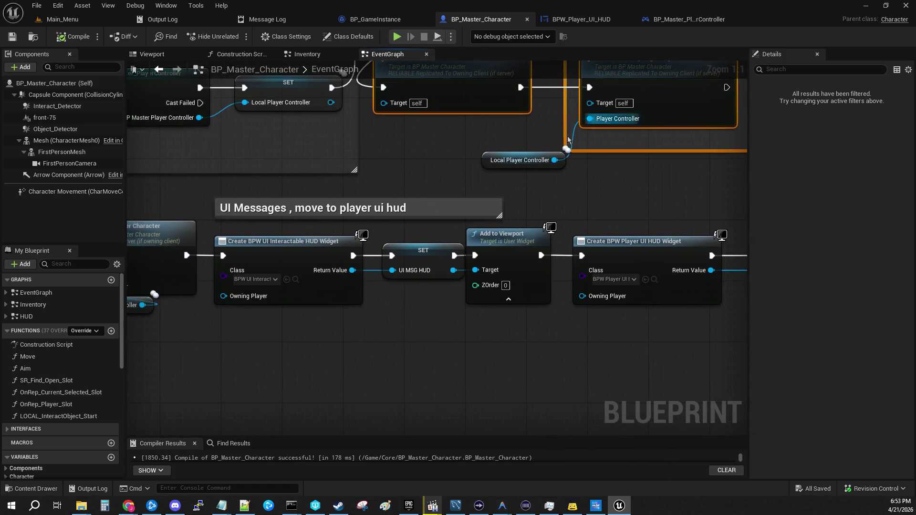
double_click(615, 113)
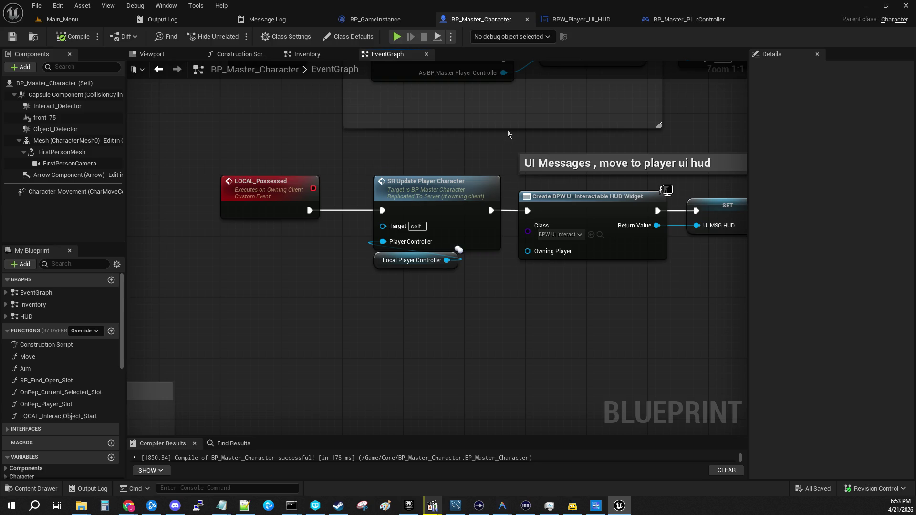
double_click(466, 192)
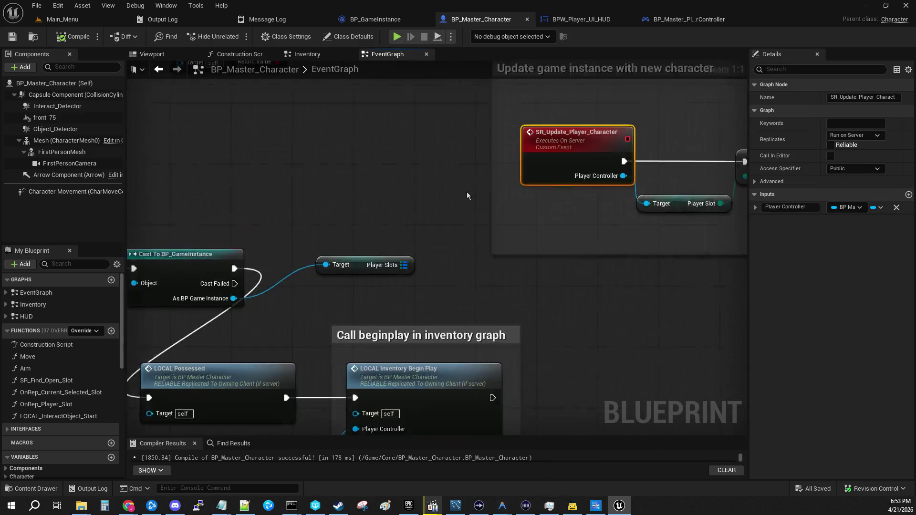
drag(636, 91, 377, 70)
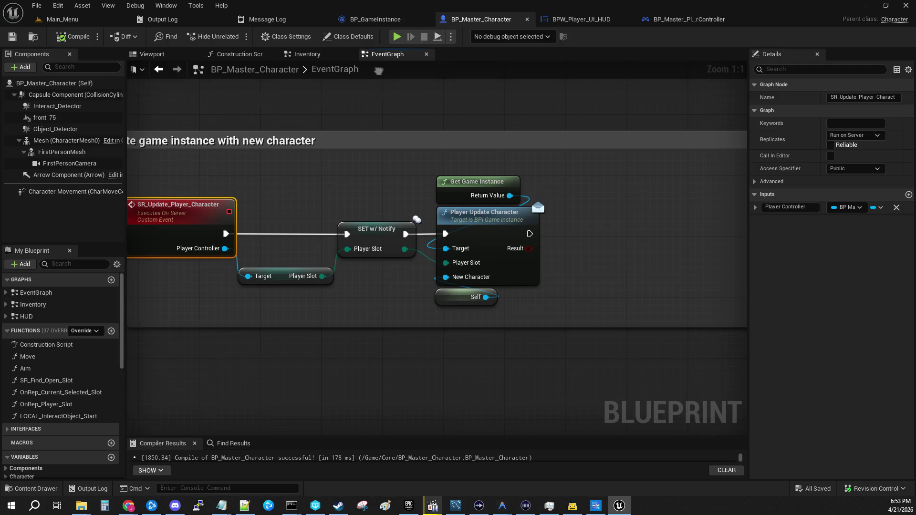
drag(378, 71, 529, 183)
drag(456, 194, 104, 329)
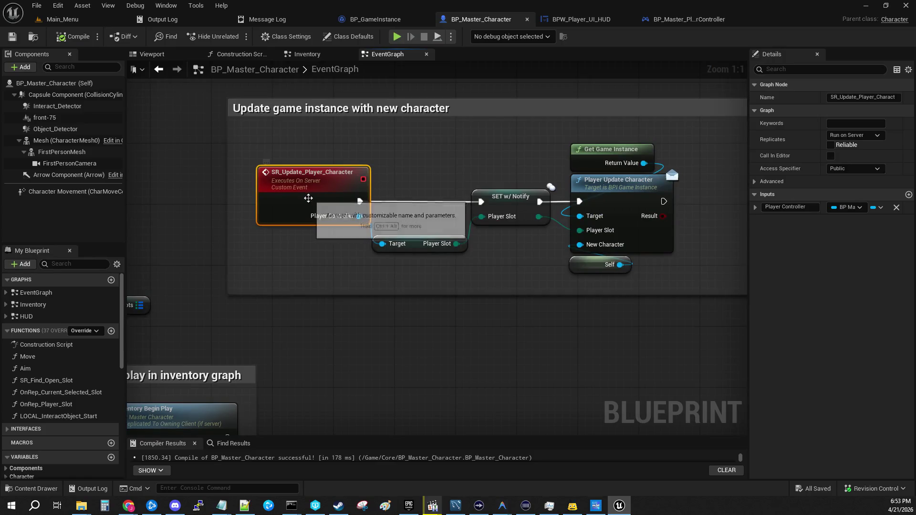
mouse_move(310, 312)
mouse_down()
mouse_move(721, 188)
mouse_move(627, 243)
mouse_move(543, 165)
mouse_move(228, 144)
mouse_up()
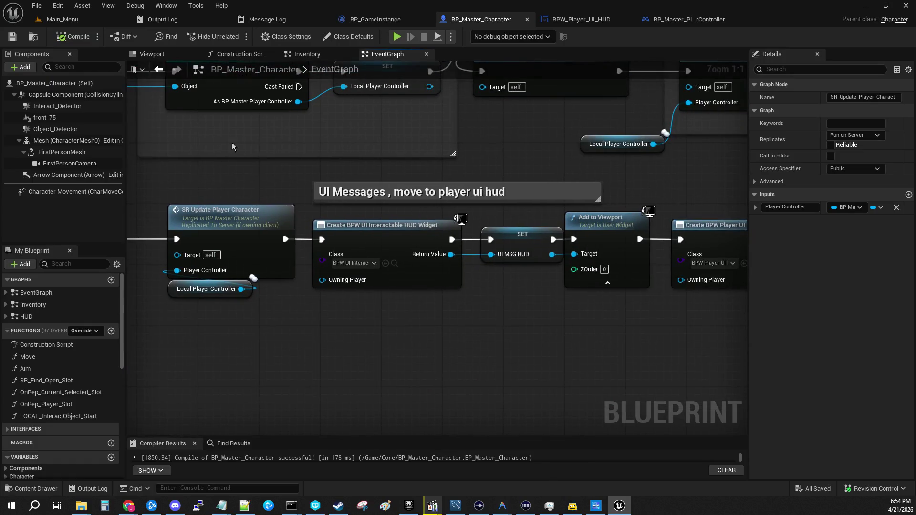
drag(491, 286, 277, 310)
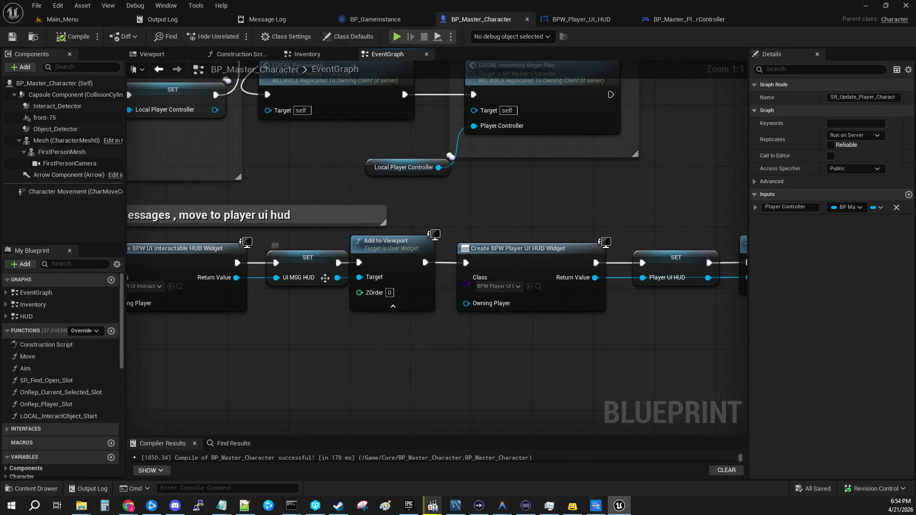
drag(472, 326, 203, 335)
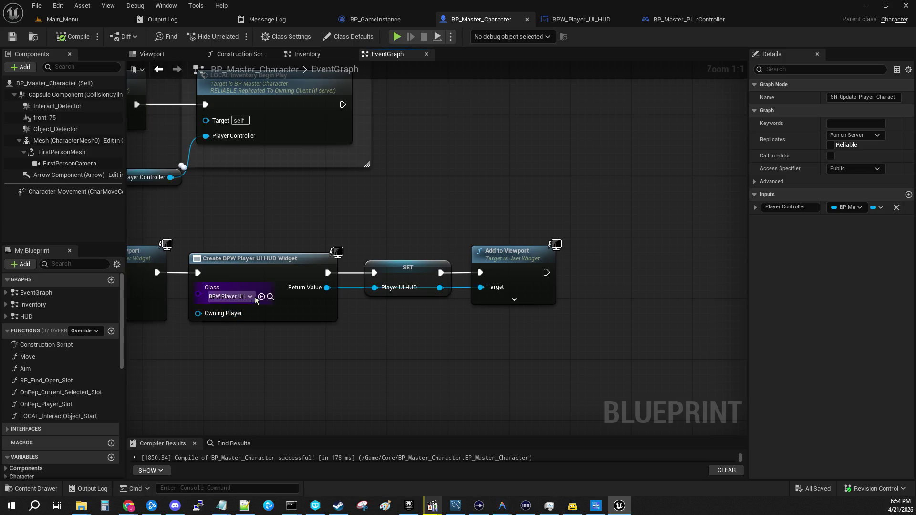
mouse_move(422, 319)
mouse_down()
mouse_move(138, 264)
mouse_move(193, 329)
mouse_move(556, 211)
mouse_move(792, 205)
mouse_move(811, 224)
mouse_move(877, 236)
mouse_move(771, 362)
mouse_move(647, 458)
mouse_up()
scroll(192, 349, down, 5)
scroll(342, 365, up, 4)
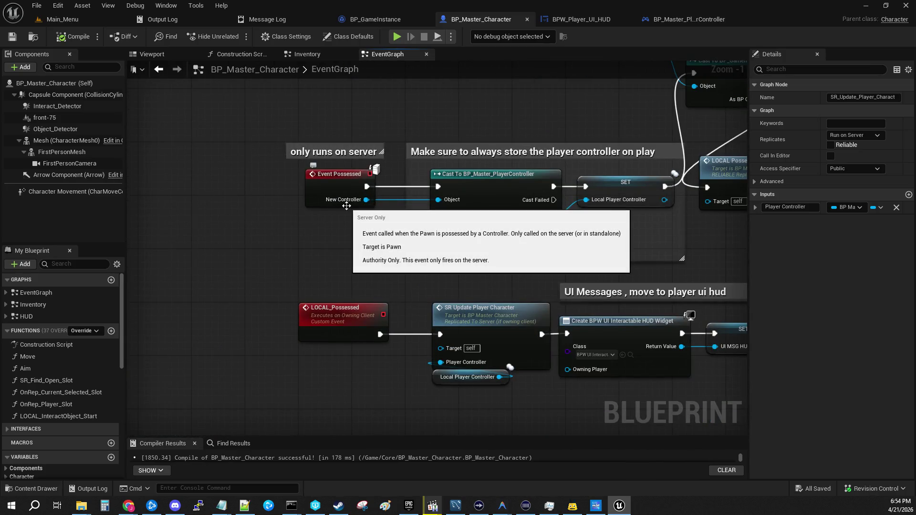
mouse_move(665, 298)
mouse_down()
mouse_move(523, 275)
mouse_move(193, 275)
mouse_move(174, 335)
mouse_move(459, 304)
mouse_move(576, 280)
mouse_up()
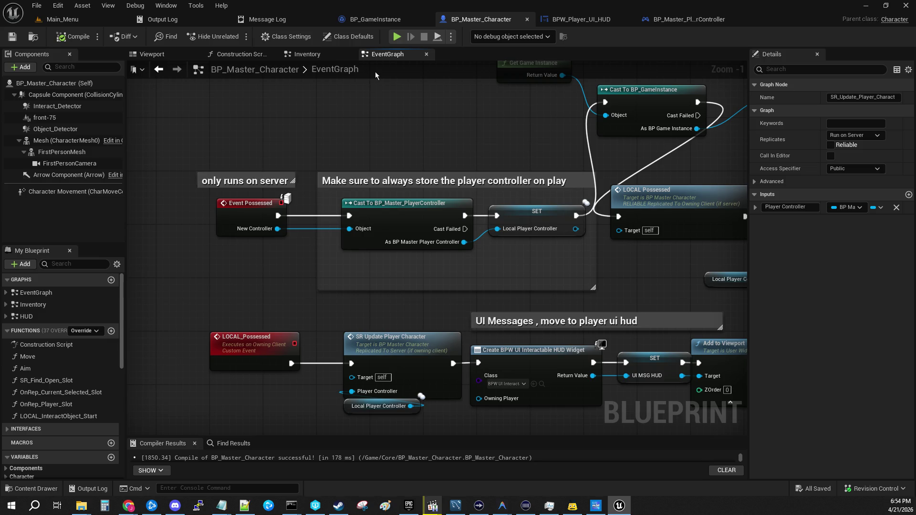
mouse_move(473, 125)
mouse_down()
mouse_move(314, 210)
mouse_move(430, 128)
mouse_up()
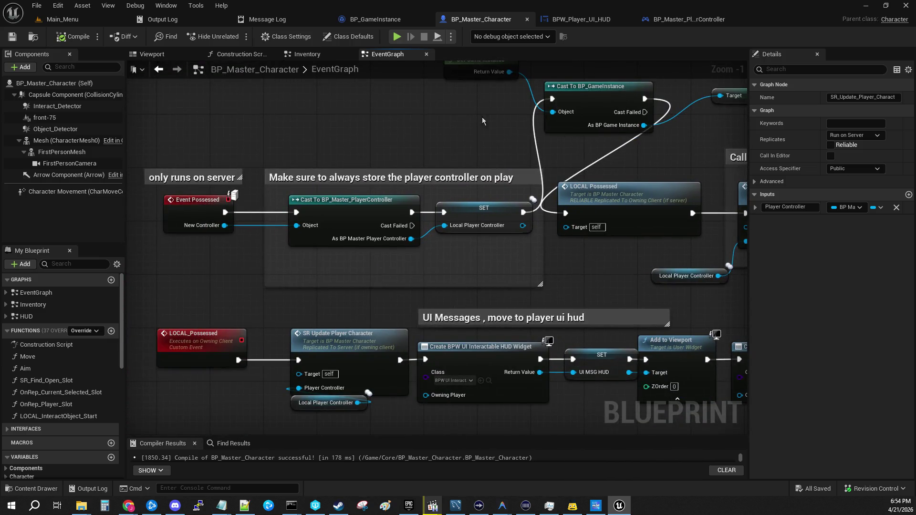
click(687, 19)
- Follow SR_Load_Character into Get Data Table Row DT_Characters and the inventory slots logic
mouse_move(470, 184)
mouse_down()
mouse_move(783, 129)
mouse_move(406, 194)
mouse_up()
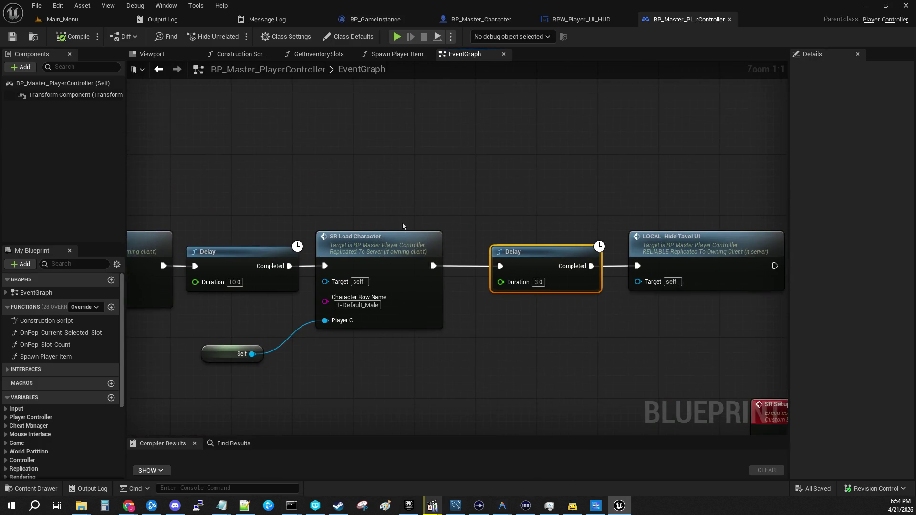
mouse_move(527, 195)
mouse_down()
mouse_move(341, 188)
mouse_move(388, 153)
mouse_move(700, 143)
mouse_up()
double_click(583, 181)
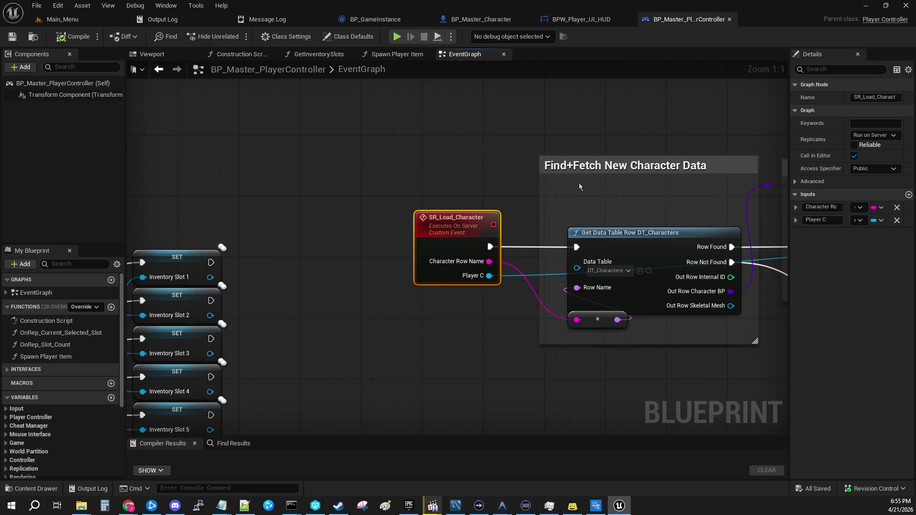
mouse_move(652, 120)
mouse_down()
mouse_move(236, 37)
mouse_move(426, 99)
mouse_move(648, 481)
mouse_move(425, 362)
mouse_move(610, 107)
mouse_move(420, 86)
mouse_up()
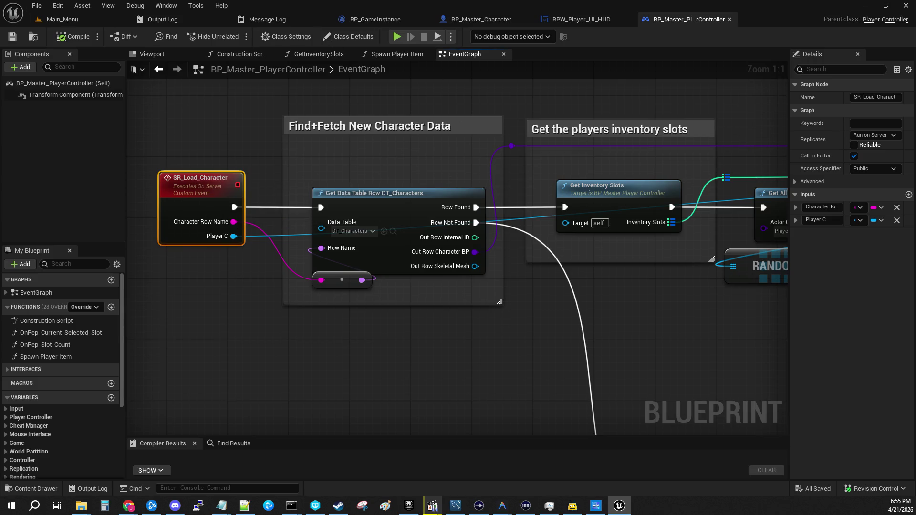
click(62, 19)
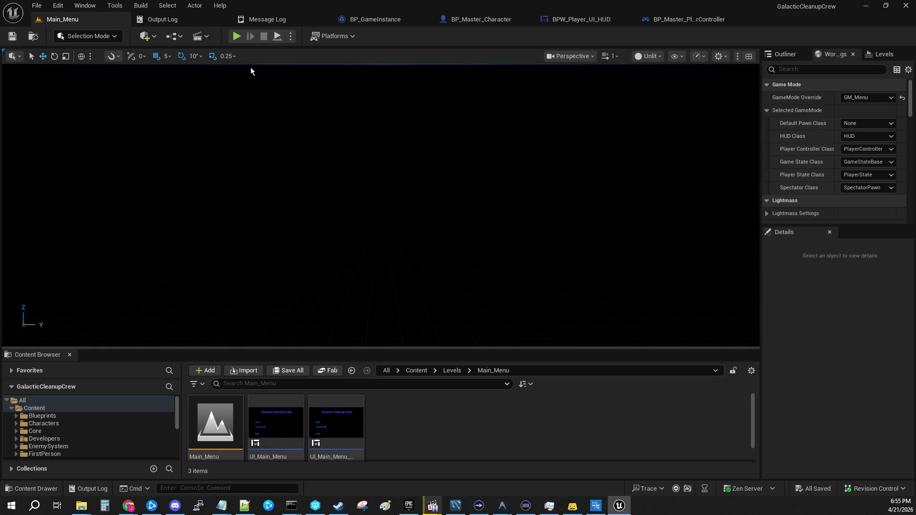
- Start a hosted test session and resume past the four inventory, client and server breakpoints
click(237, 37)
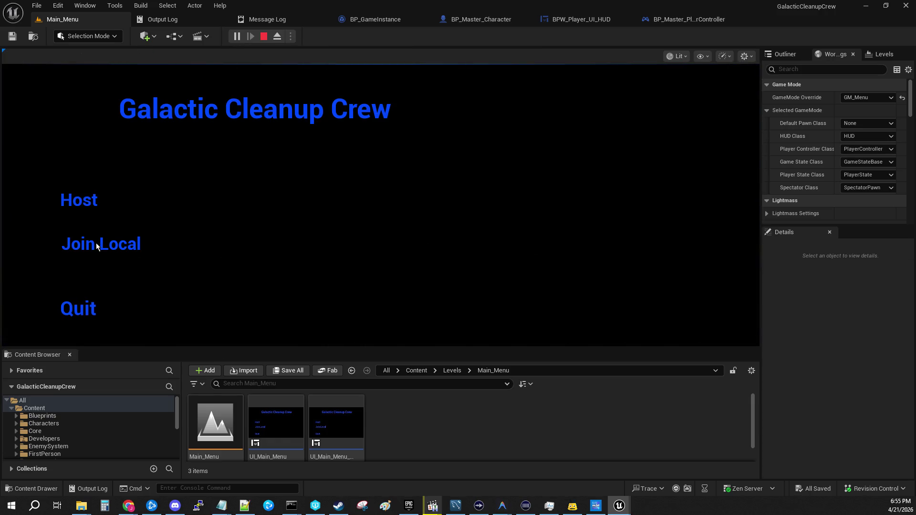
click(91, 203)
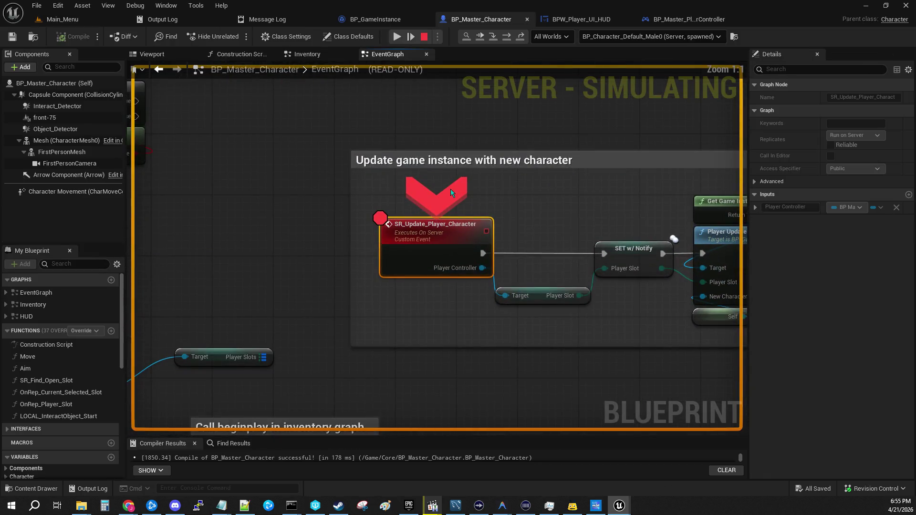
click(396, 38)
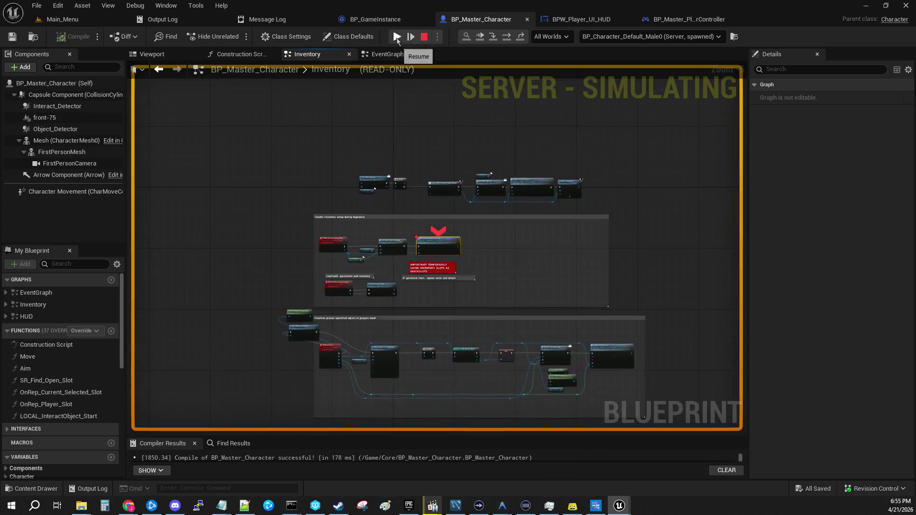
click(397, 38)
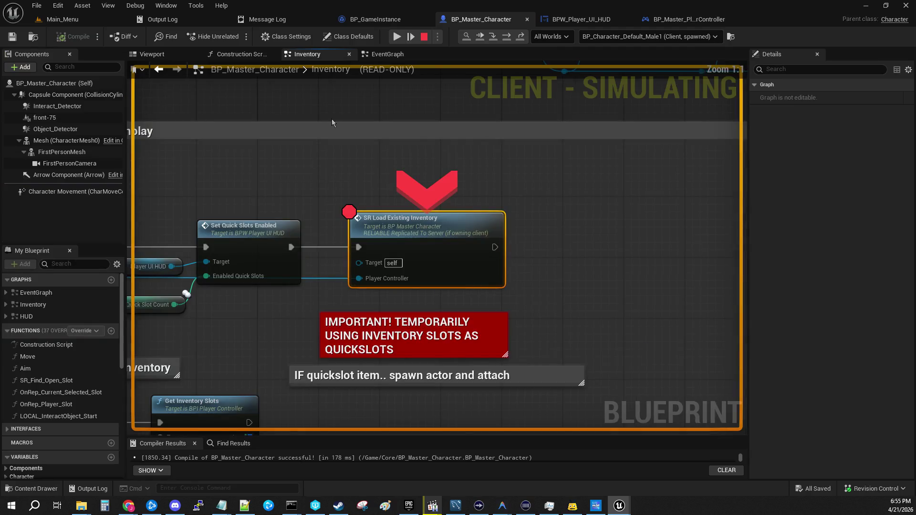
click(396, 37)
click(396, 37)
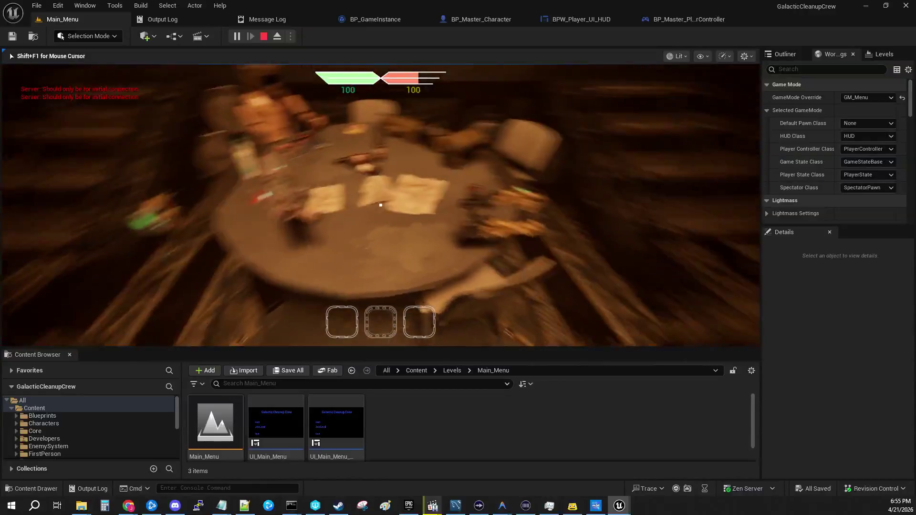
- Pick up an item into inventory slot 2 and trigger travel to the next map
key(e)
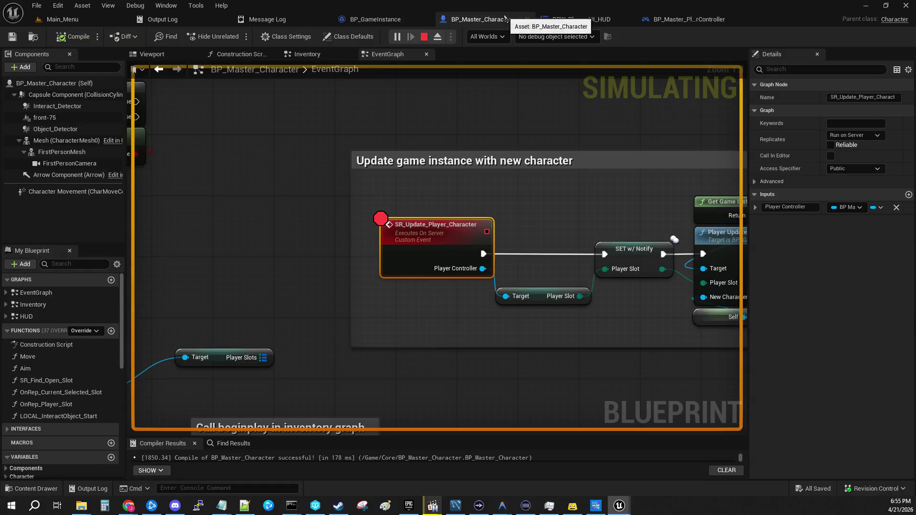
mouse_move(506, 290)
mouse_down()
mouse_move(259, 292)
mouse_move(138, 278)
mouse_move(287, 262)
mouse_move(441, 164)
mouse_up()
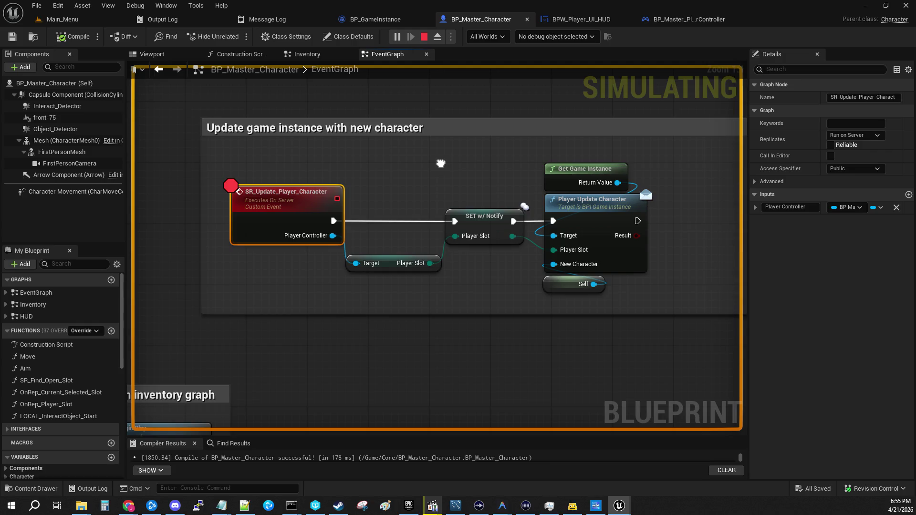
click(74, 20)
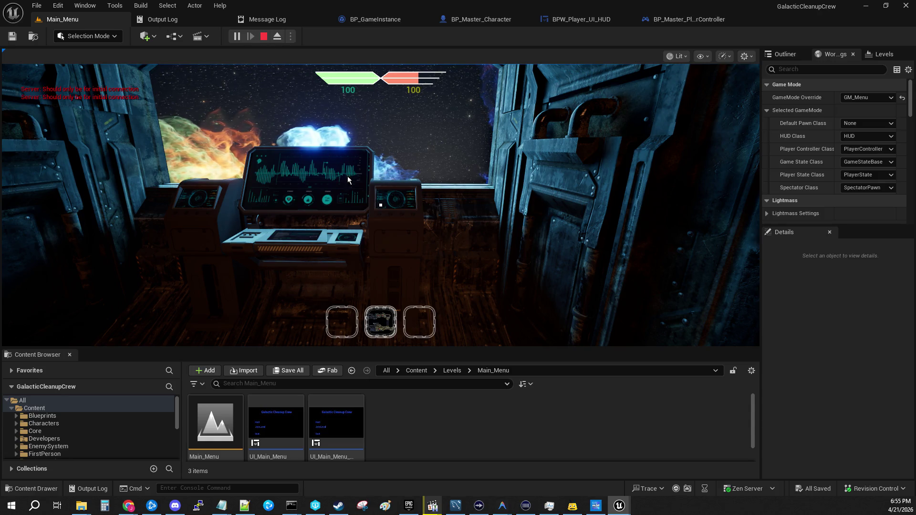
key(e)
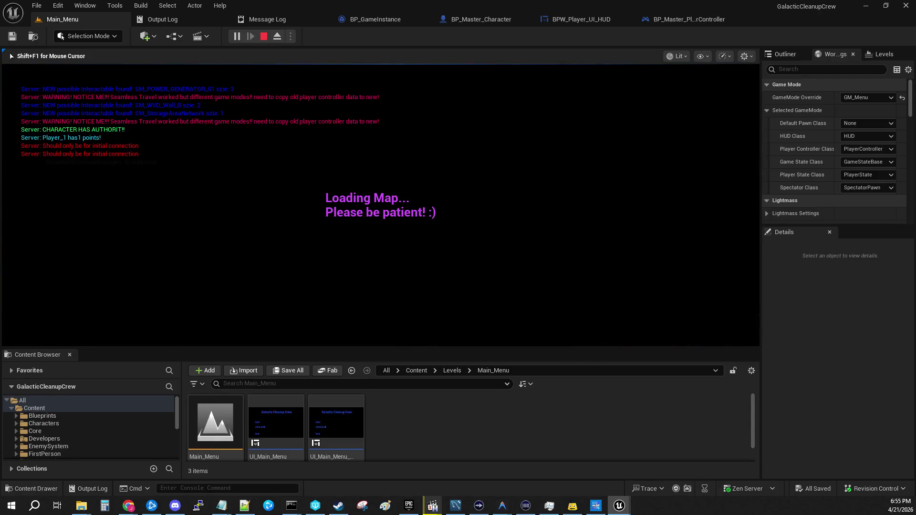
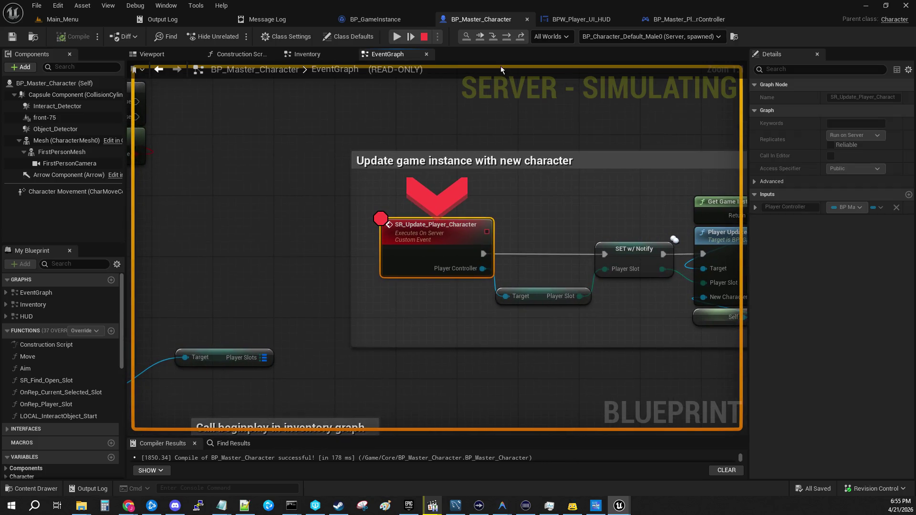
- Step on to the SET w/ Notify node and check BP_Master_PlayerController's debug object list
click(494, 41)
mouse_move(285, 257)
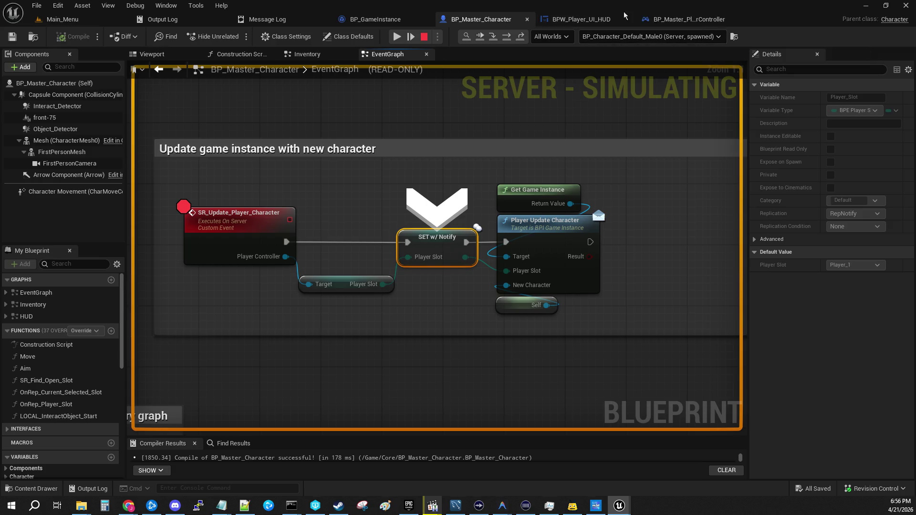
click(682, 19)
click(628, 38)
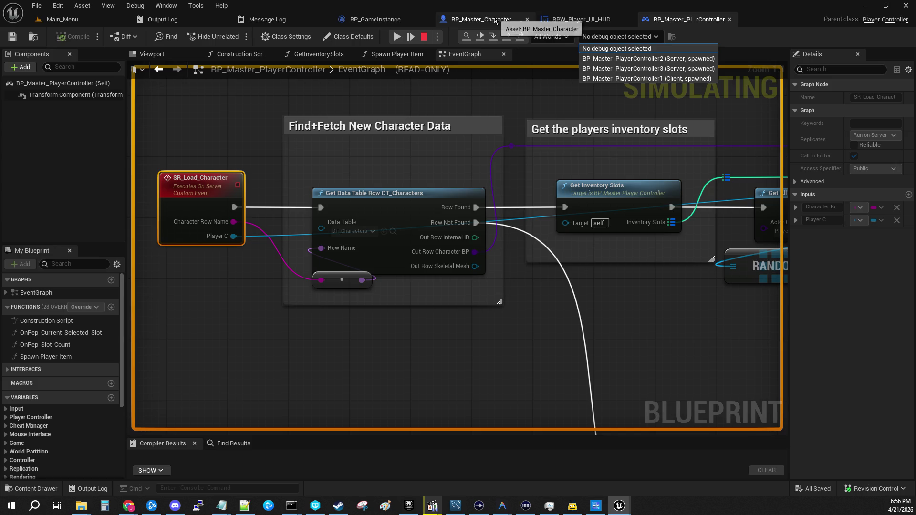
click(497, 19)
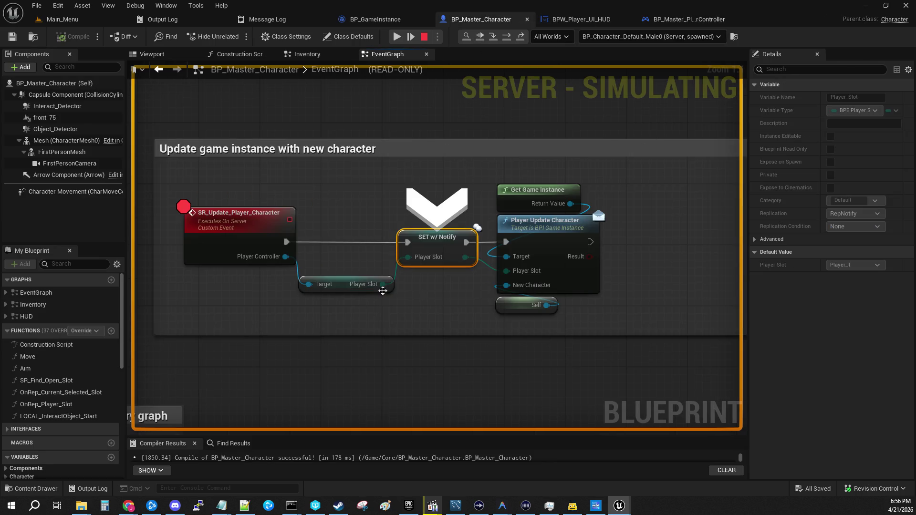
- Step through OnRep_Player_Slot into BP_GameInstance's Player_Update_Character and show Make BPS Player Info
click(493, 37)
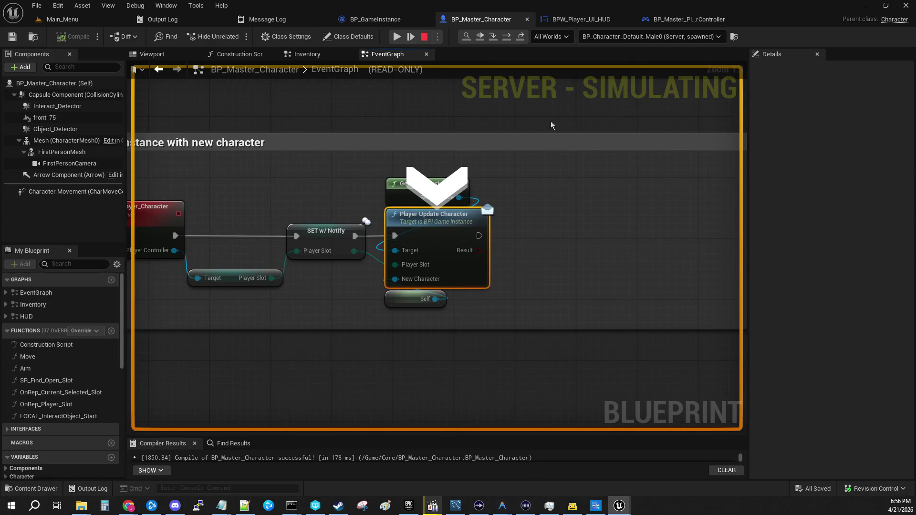
click(492, 36)
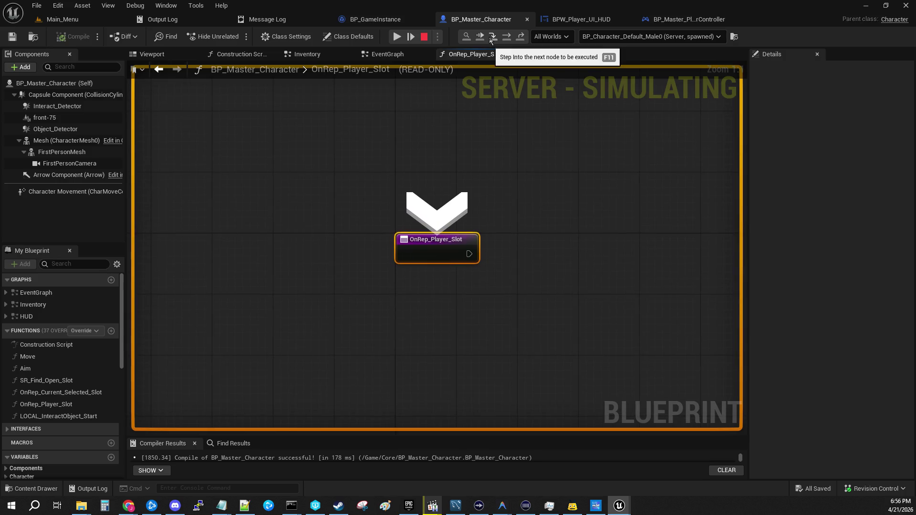
click(491, 36)
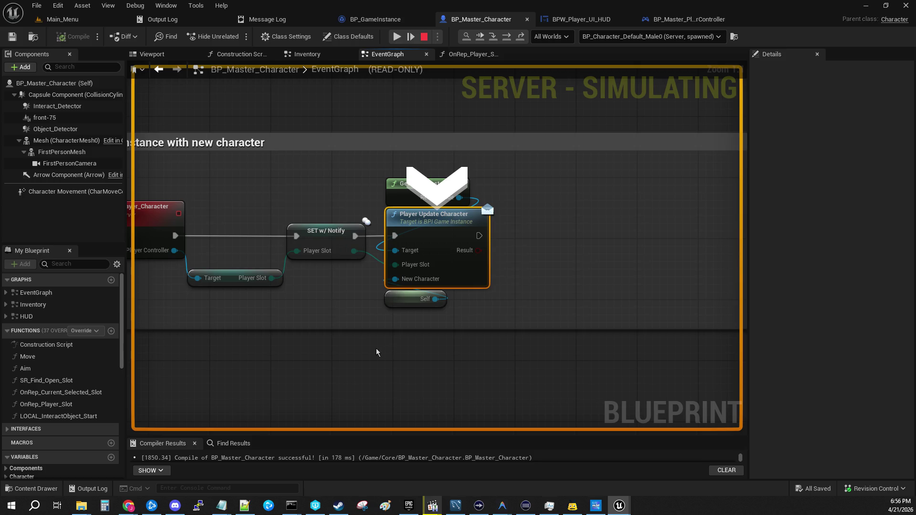
mouse_move(355, 249)
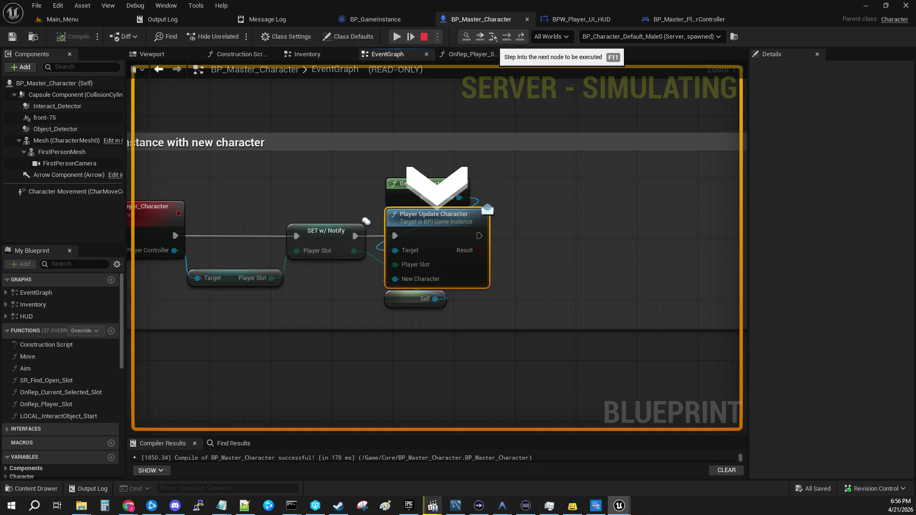
mouse_move(434, 299)
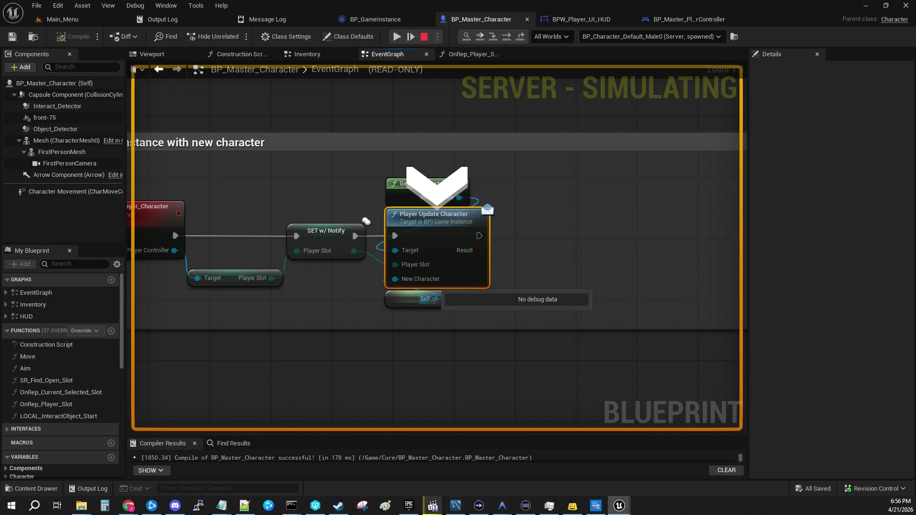
mouse_move(392, 278)
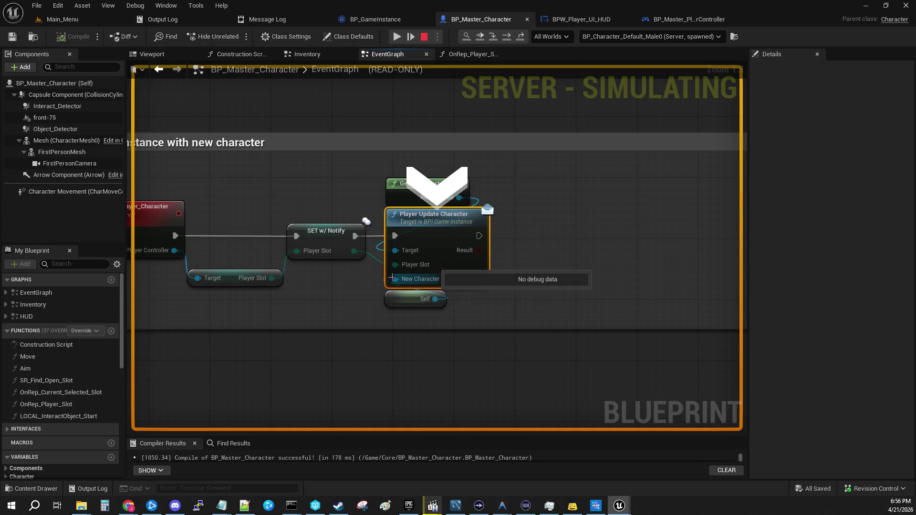
click(493, 38)
mouse_move(496, 285)
mouse_down()
mouse_move(431, 241)
mouse_move(239, 224)
mouse_move(256, 237)
mouse_up()
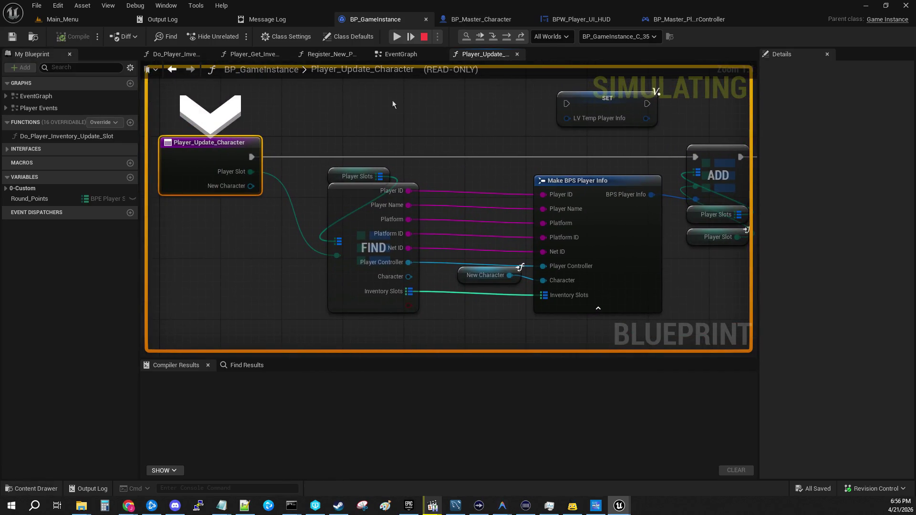
- Step to the ADD node and expand the Player Slots value to list all entries
click(494, 37)
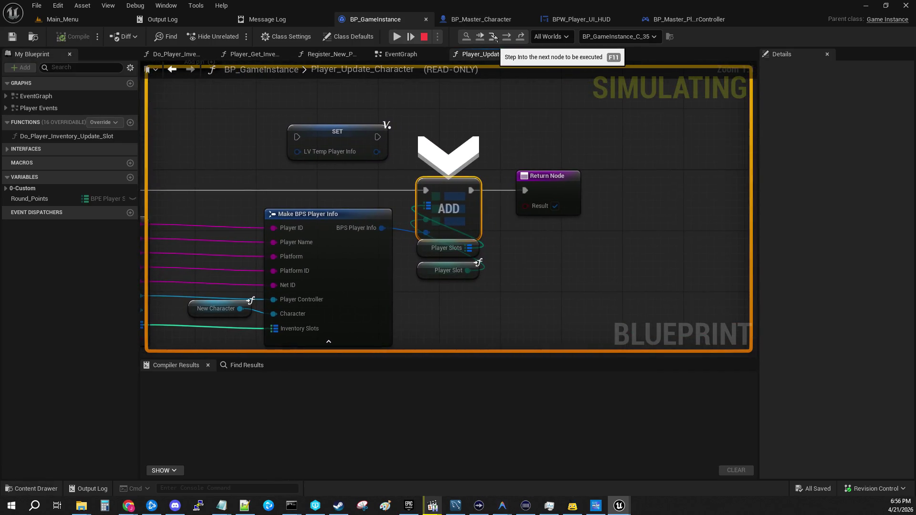
click(494, 37)
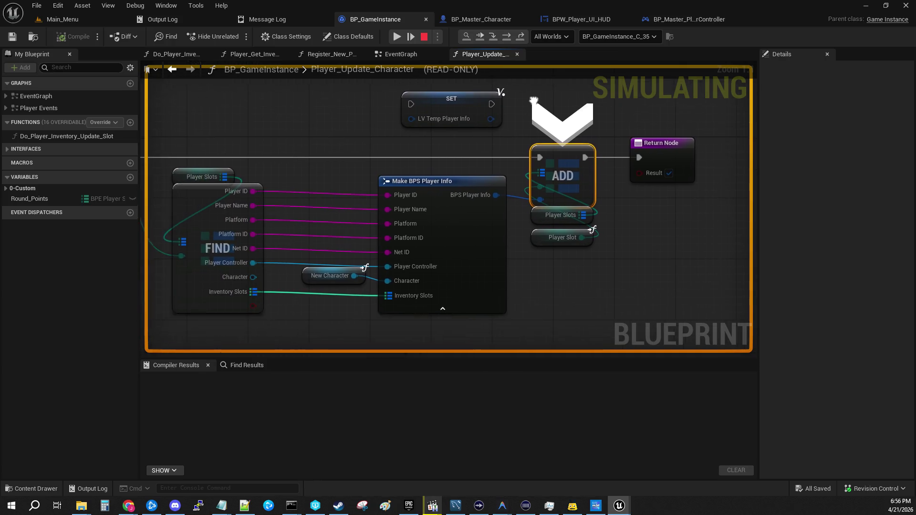
mouse_move(562, 255)
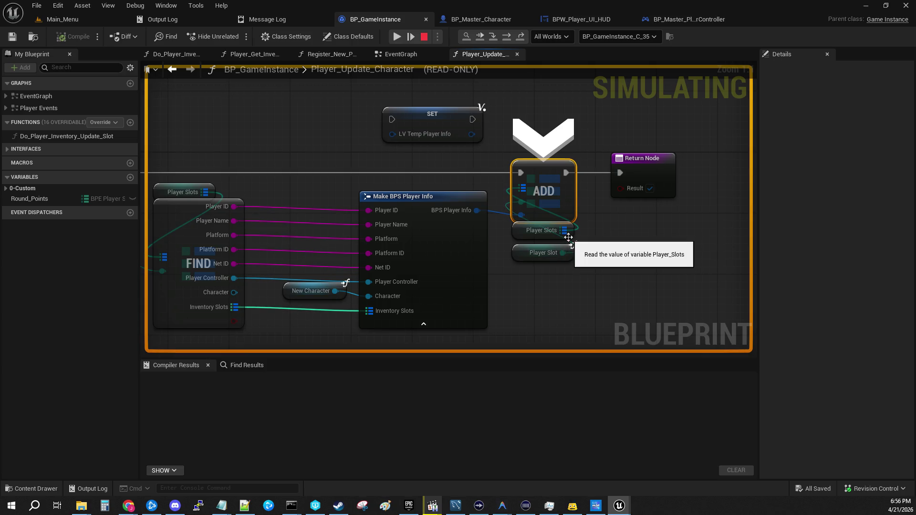
mouse_move(538, 201)
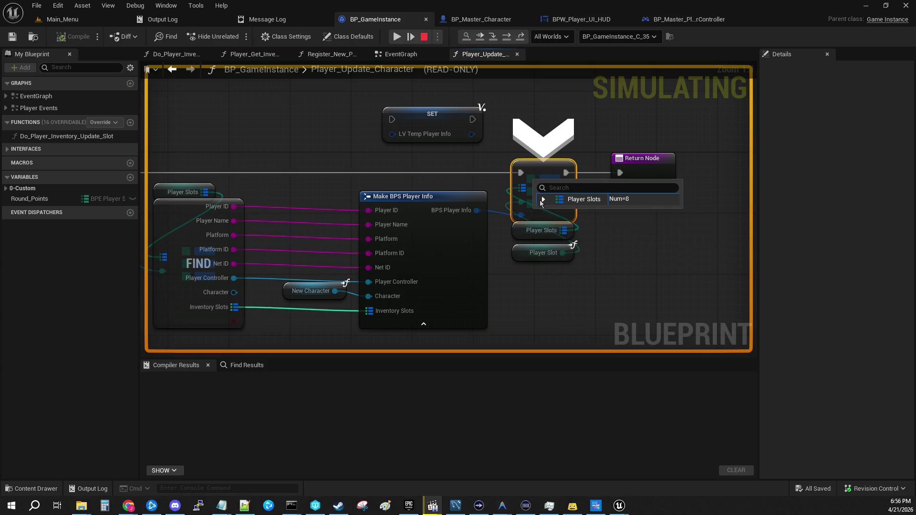
click(542, 199)
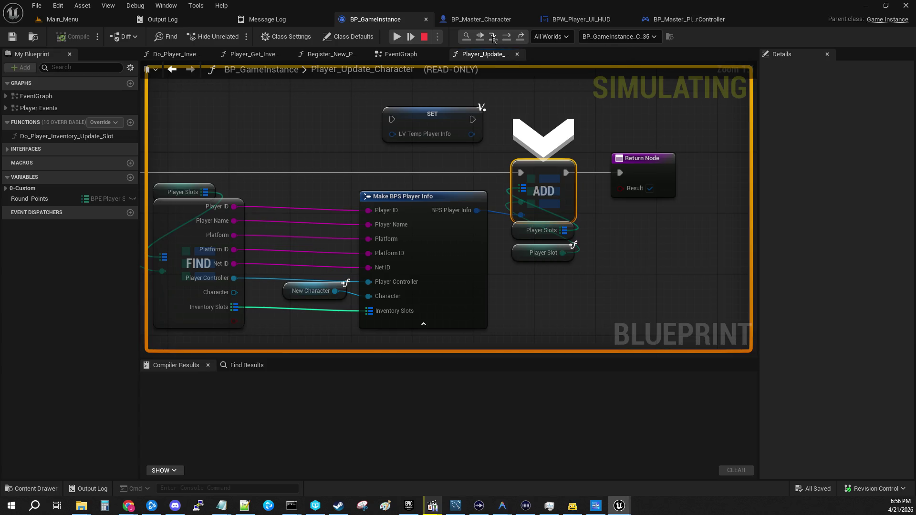
- Step to the Return Node and expand Player_1 in the Player Slots value popup
click(493, 37)
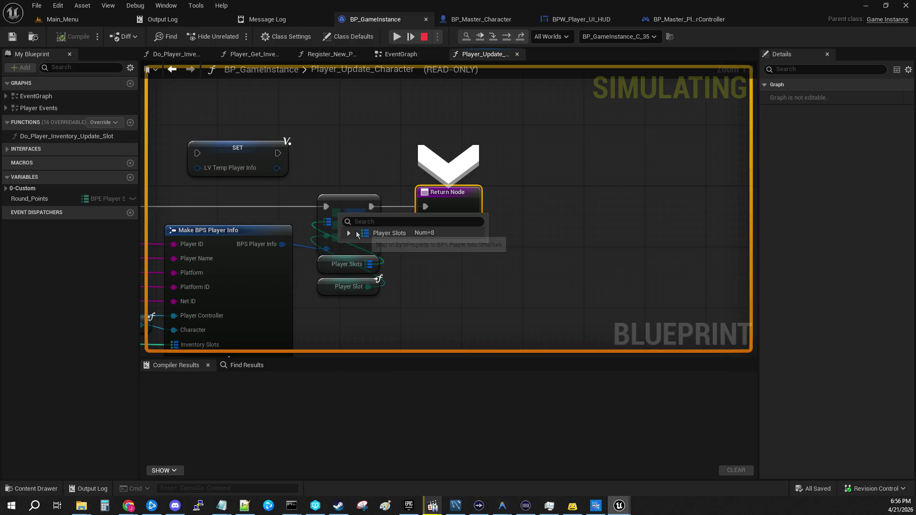
click(349, 233)
click(356, 245)
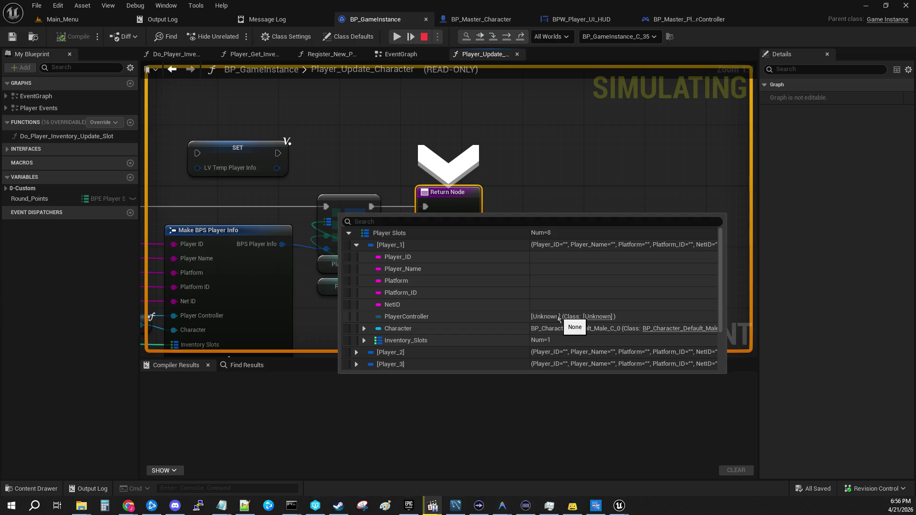
- Survey the FIND, ADD, Make BPS Player Info and Return nodes, then expand the 0-Custom variables
drag(376, 165, 612, 65)
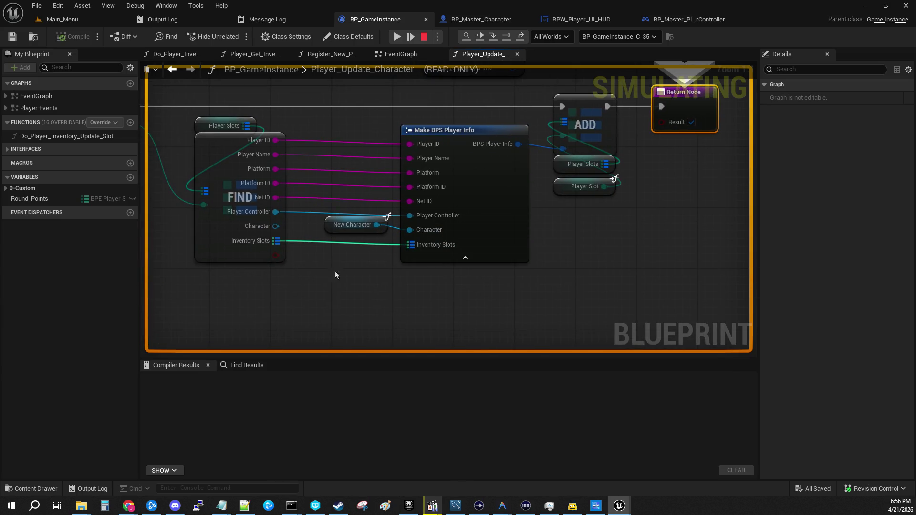
mouse_move(263, 211)
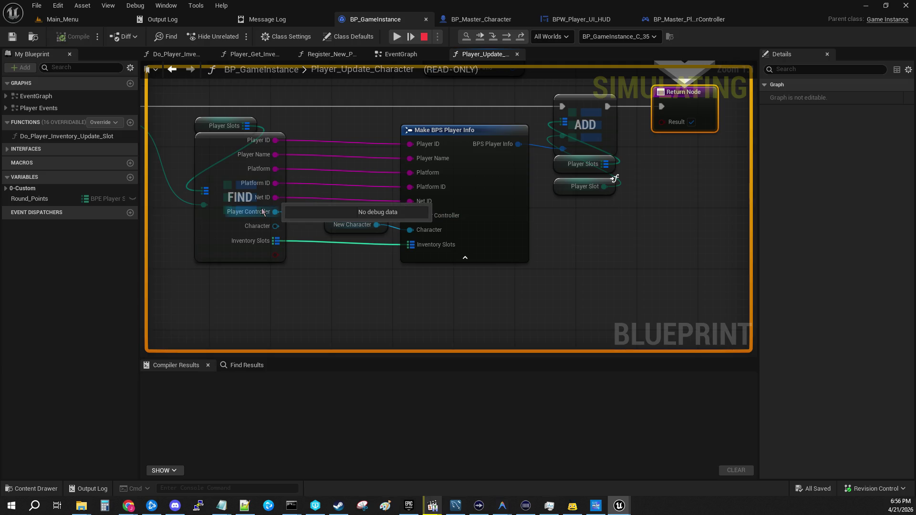
mouse_move(439, 258)
mouse_down()
mouse_move(501, 306)
mouse_move(838, 375)
mouse_up()
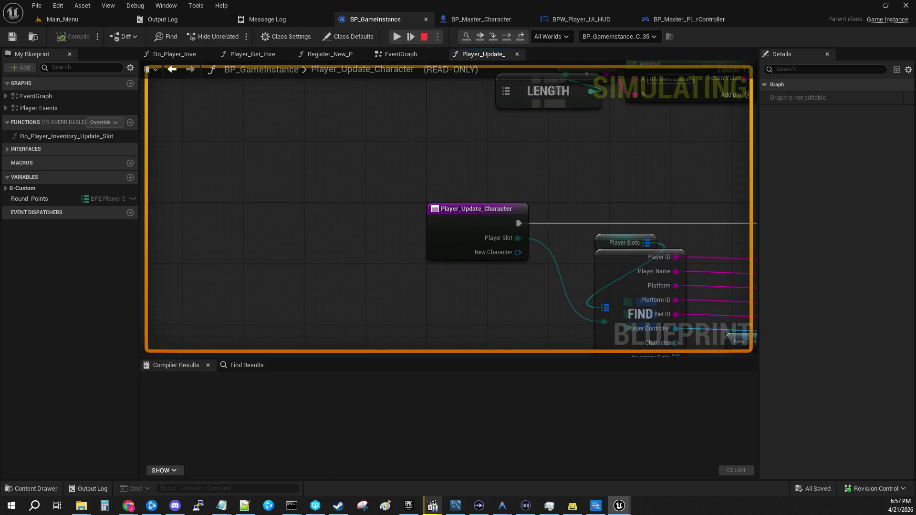
key(F10)
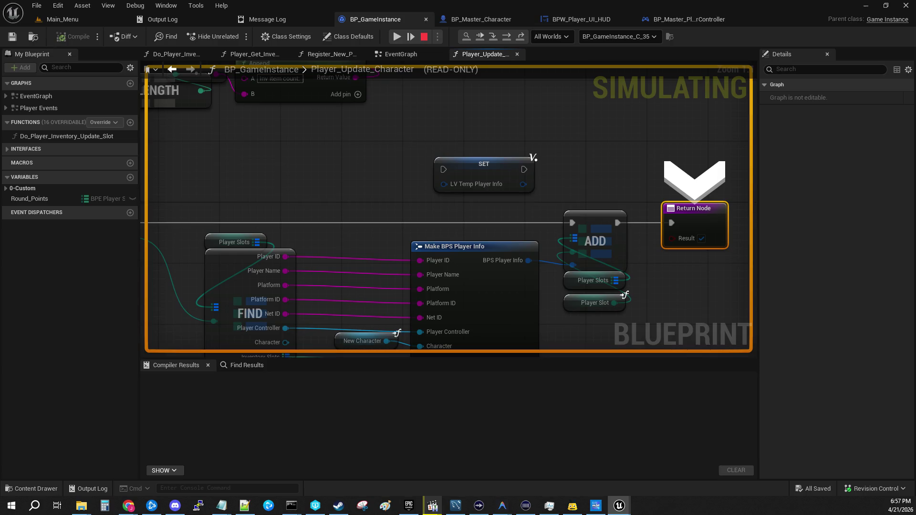
mouse_move(603, 371)
mouse_down()
mouse_move(470, 284)
mouse_move(617, 257)
mouse_up()
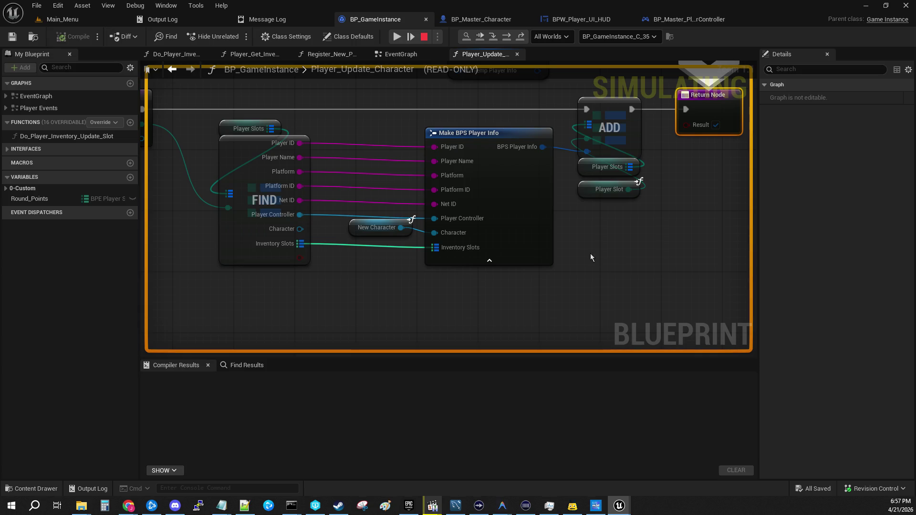
scroll(377, 260, down, 4)
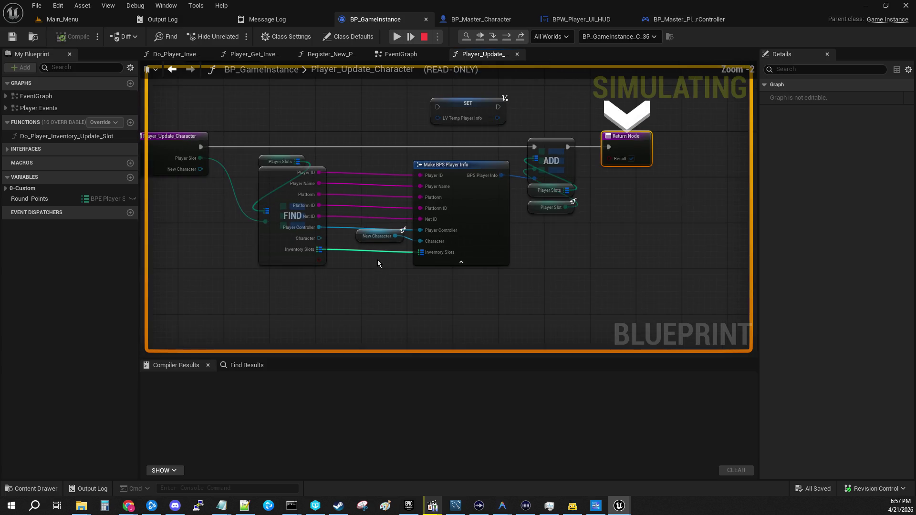
drag(385, 295, 507, 262)
scroll(497, 261, up, 3)
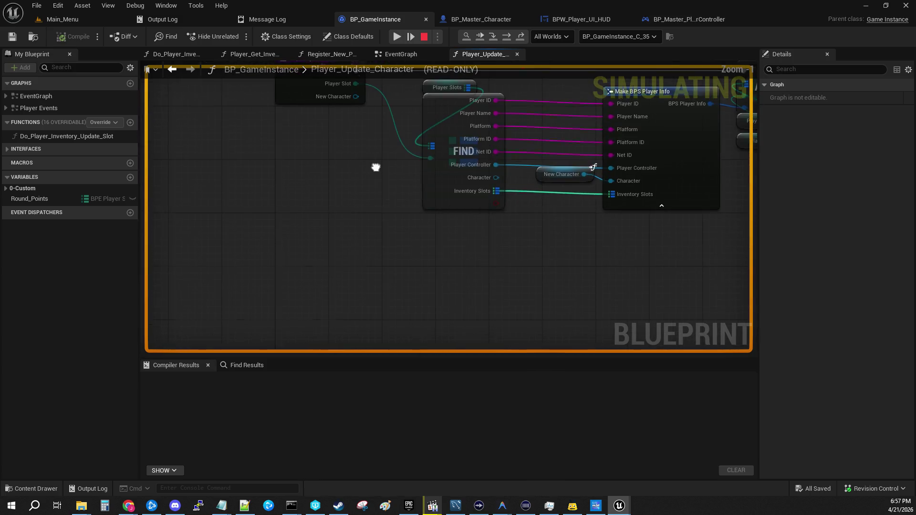
drag(381, 172, 364, 298)
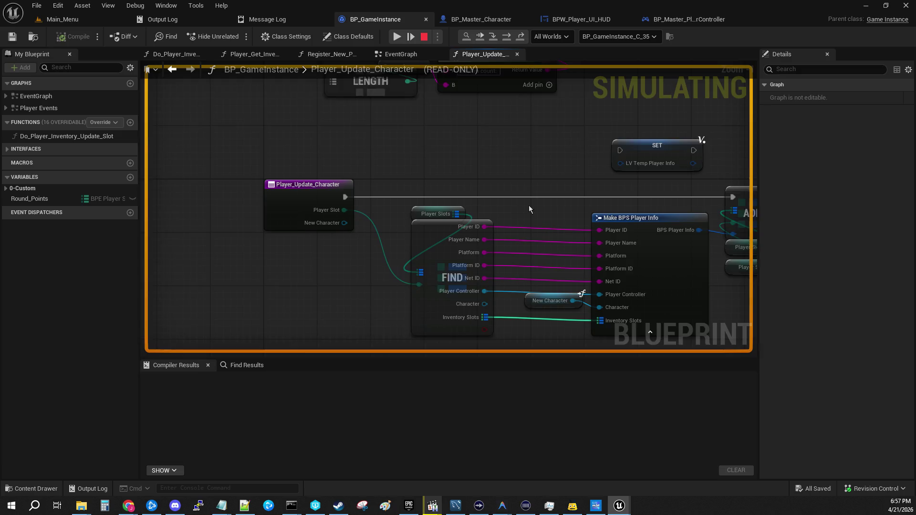
drag(529, 205, 405, 151)
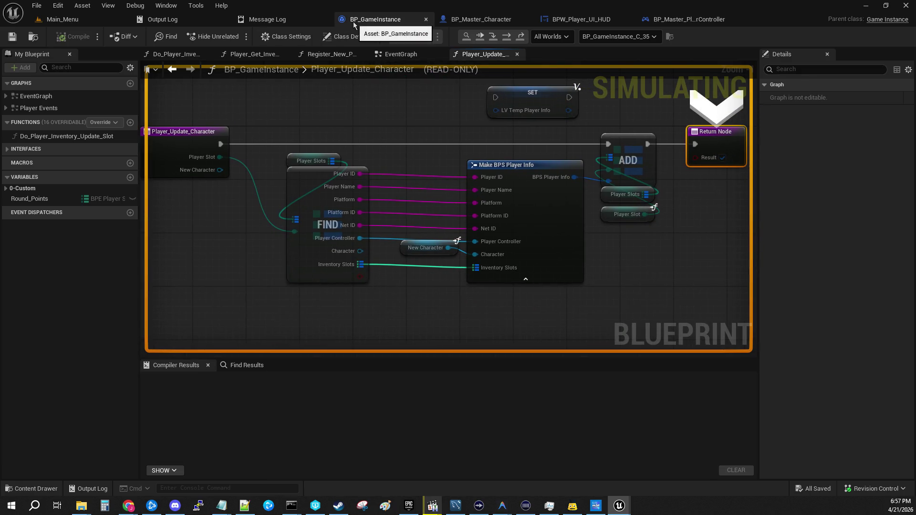
click(11, 189)
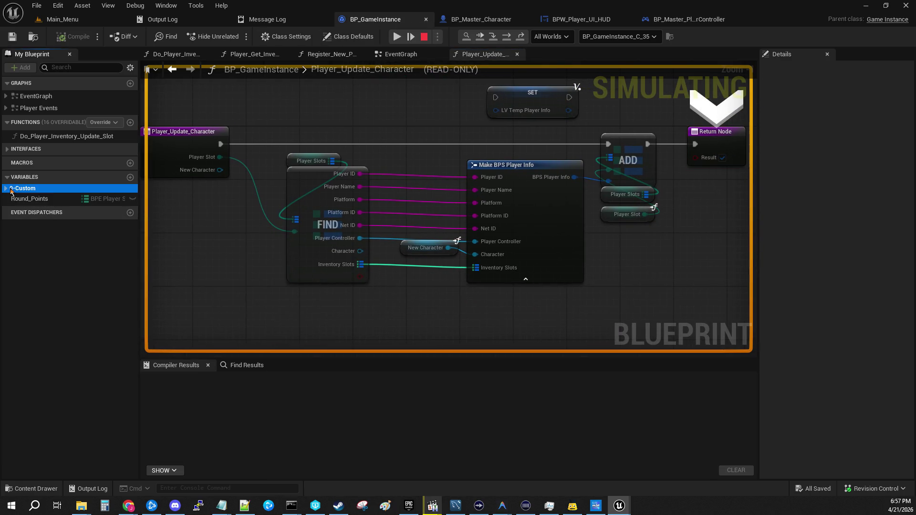
click(7, 189)
click(10, 205)
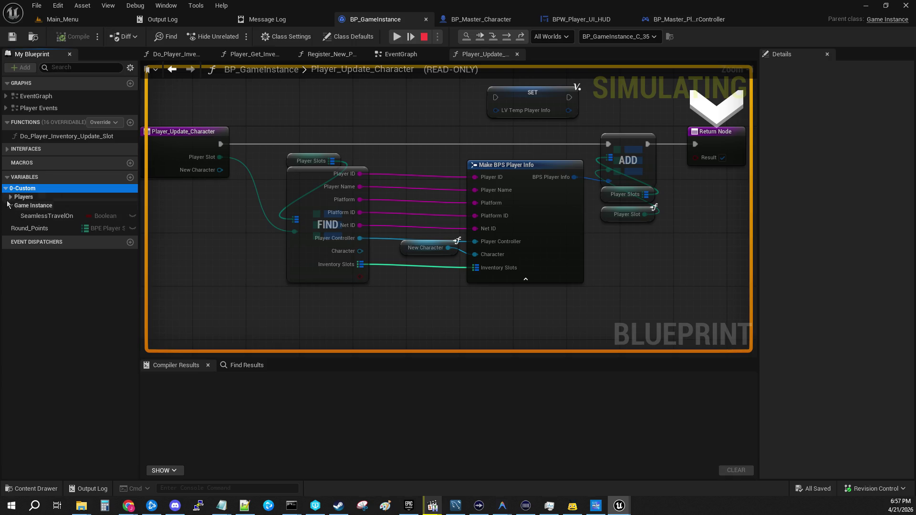
click(8, 198)
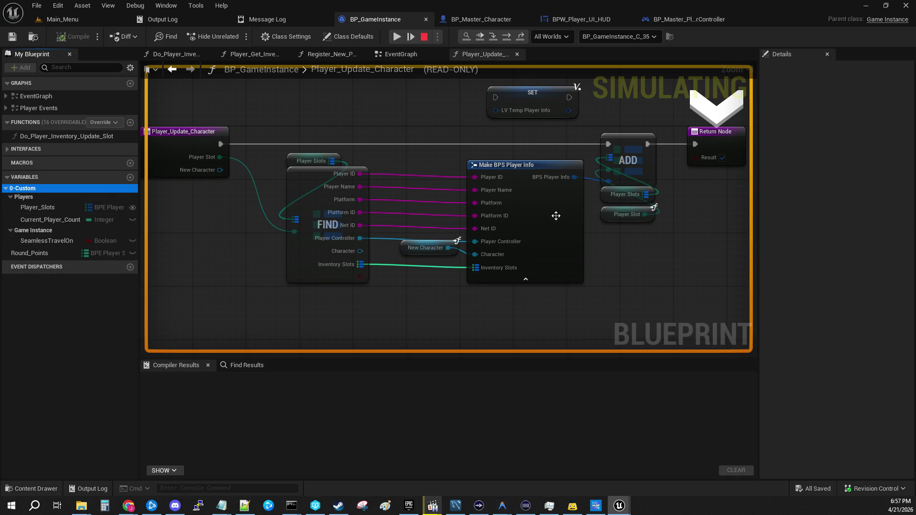
mouse_move(574, 177)
click(424, 314)
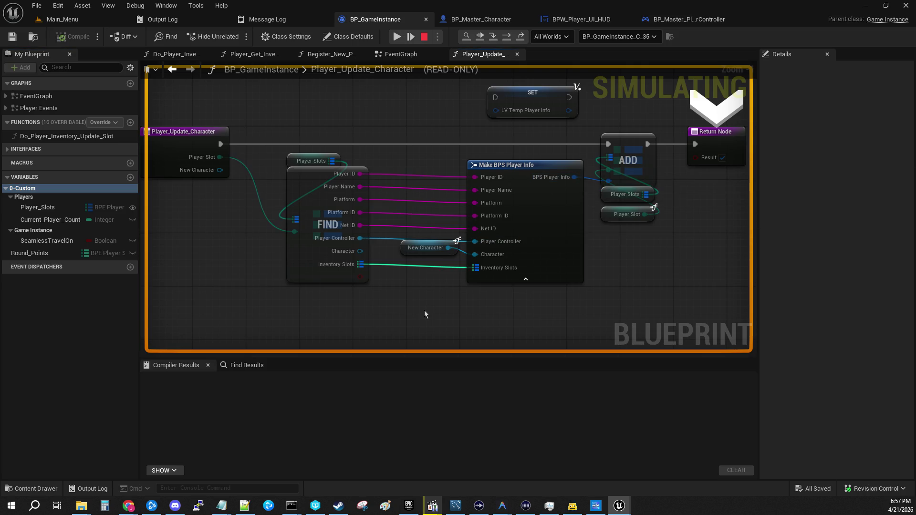
drag(412, 329, 533, 324)
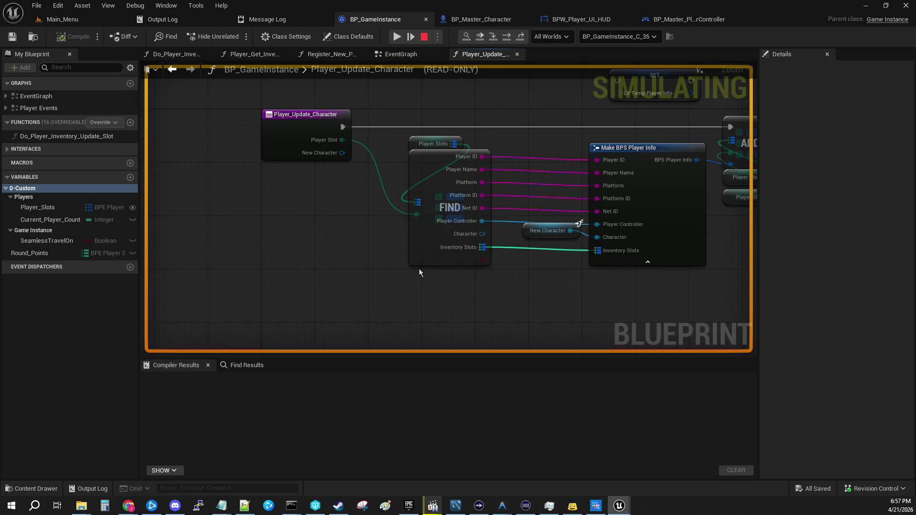
mouse_move(334, 119)
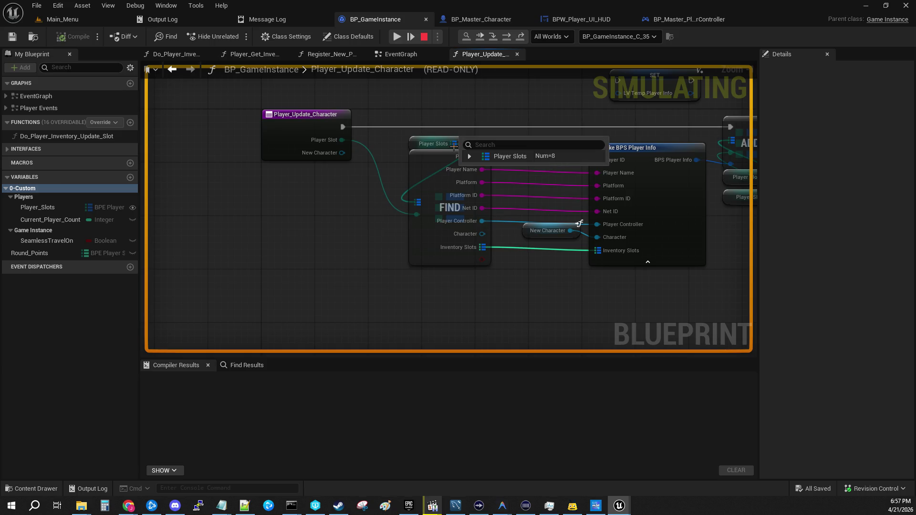
click(469, 156)
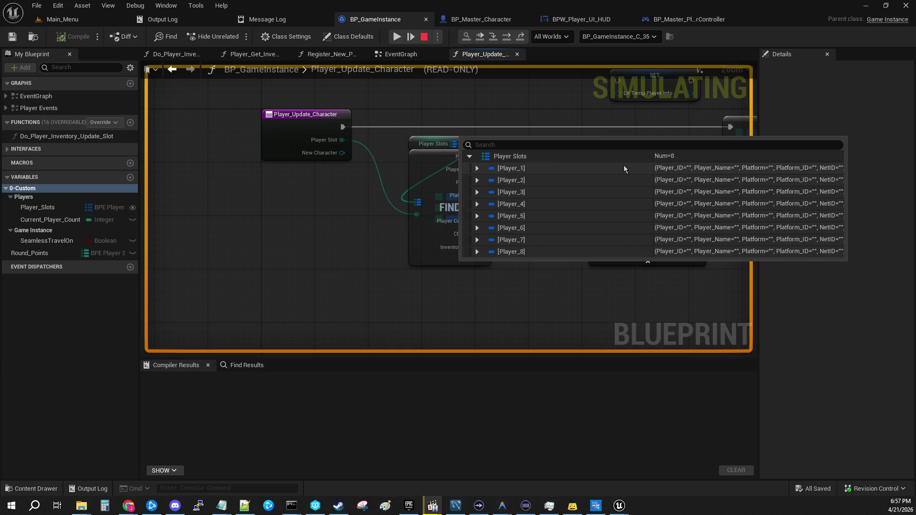
click(476, 168)
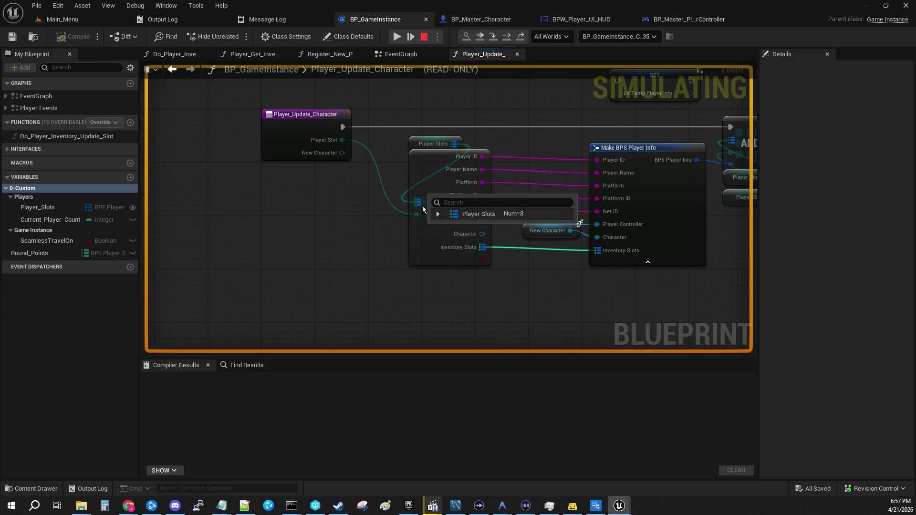
click(438, 214)
mouse_move(424, 206)
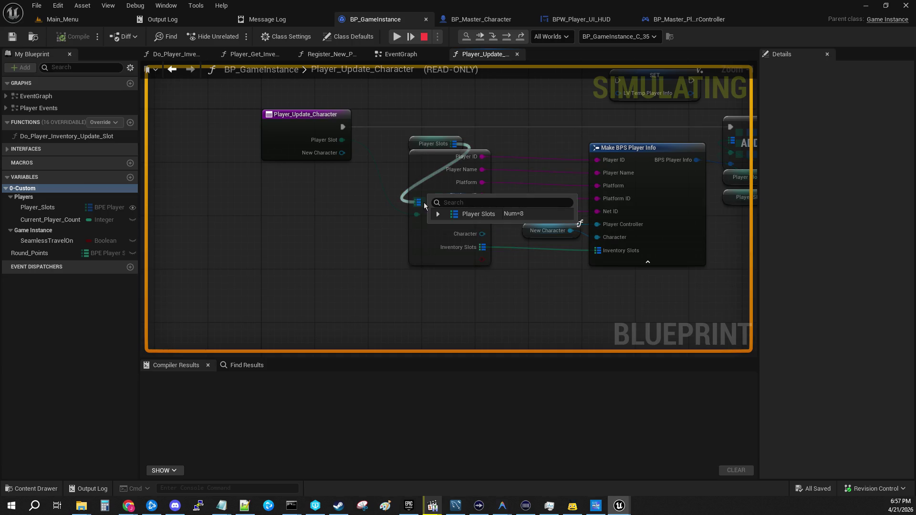
mouse_move(467, 311)
mouse_down()
mouse_move(350, 313)
mouse_move(363, 329)
mouse_up()
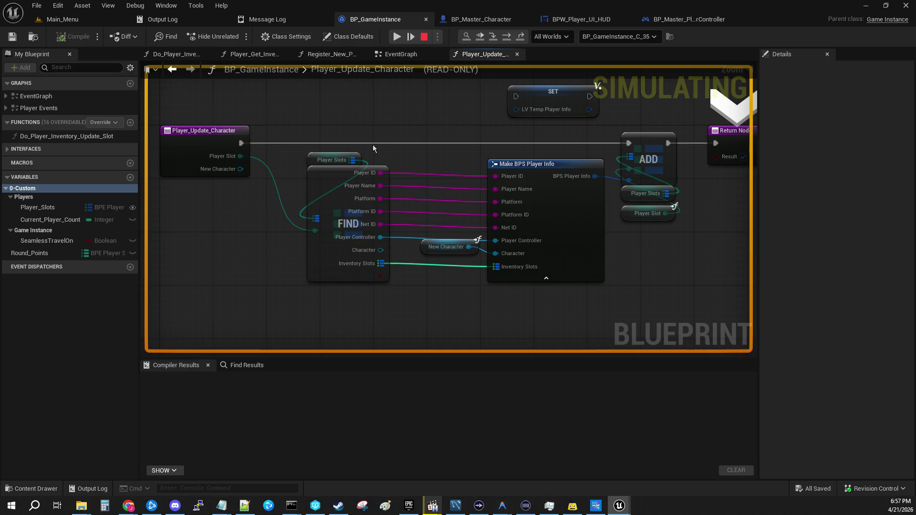
mouse_move(353, 160)
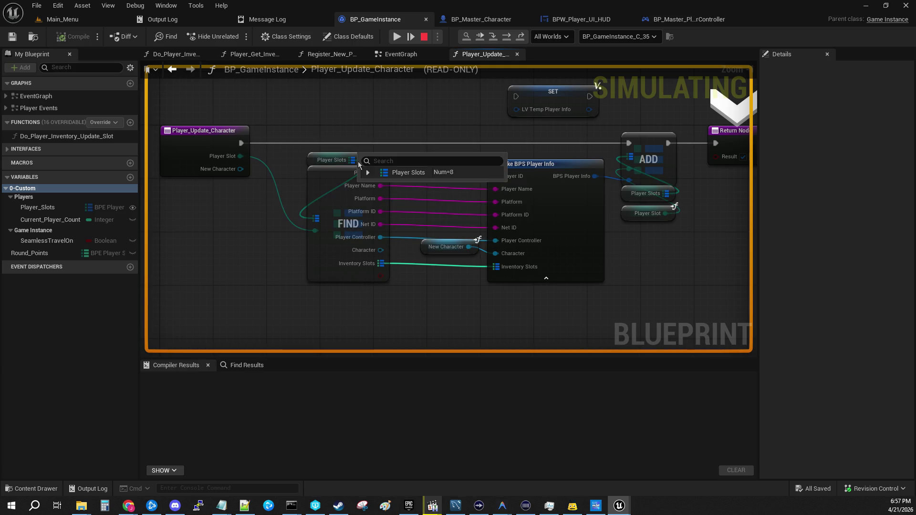
click(368, 173)
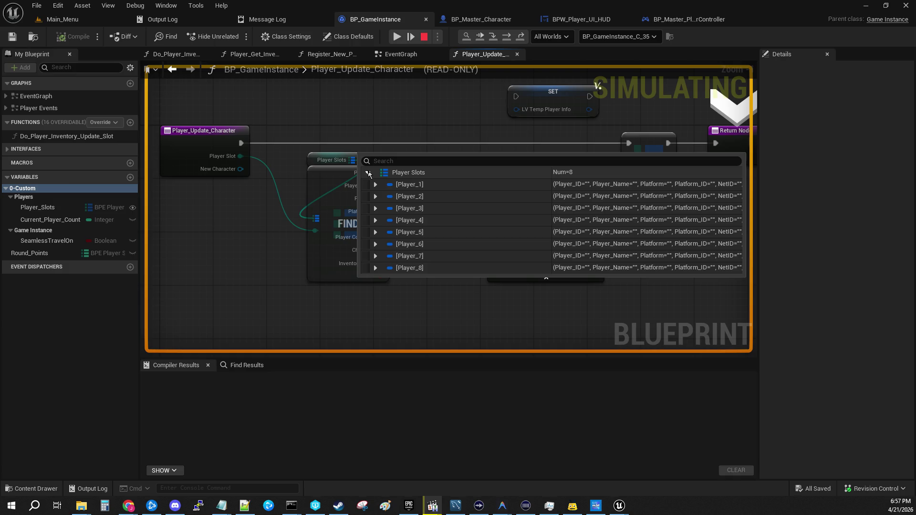
mouse_move(363, 251)
mouse_move(350, 162)
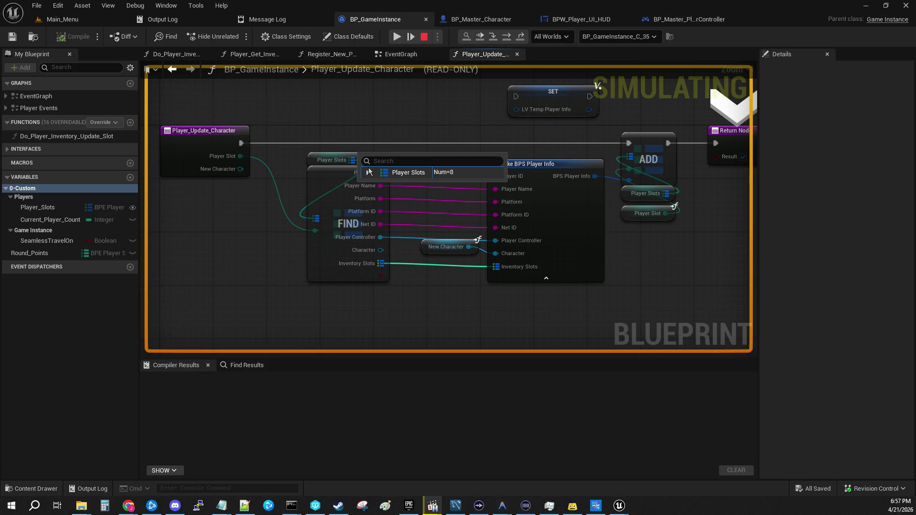
click(368, 172)
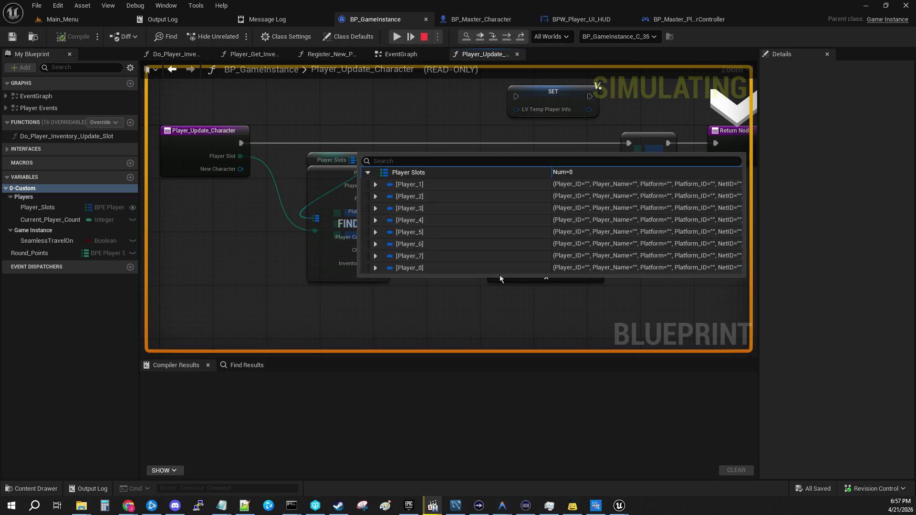
mouse_move(373, 178)
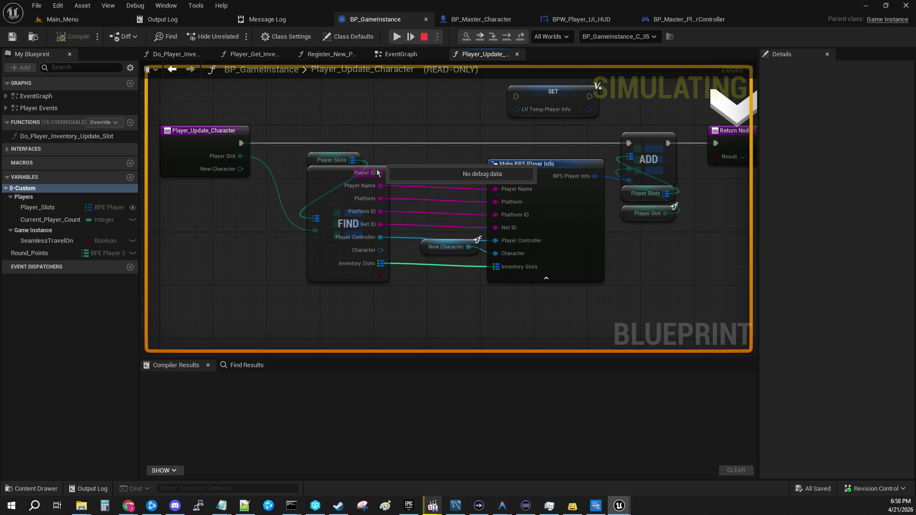
right_click(351, 160)
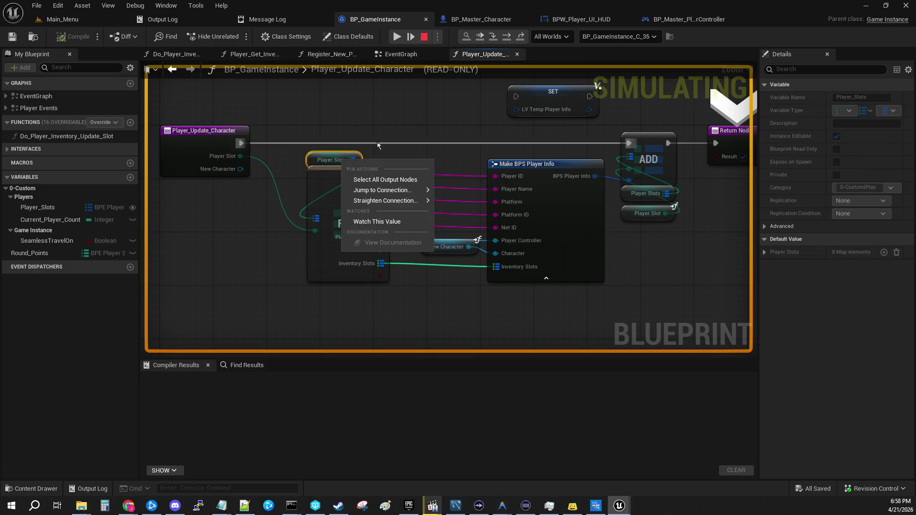
click(359, 179)
click(368, 173)
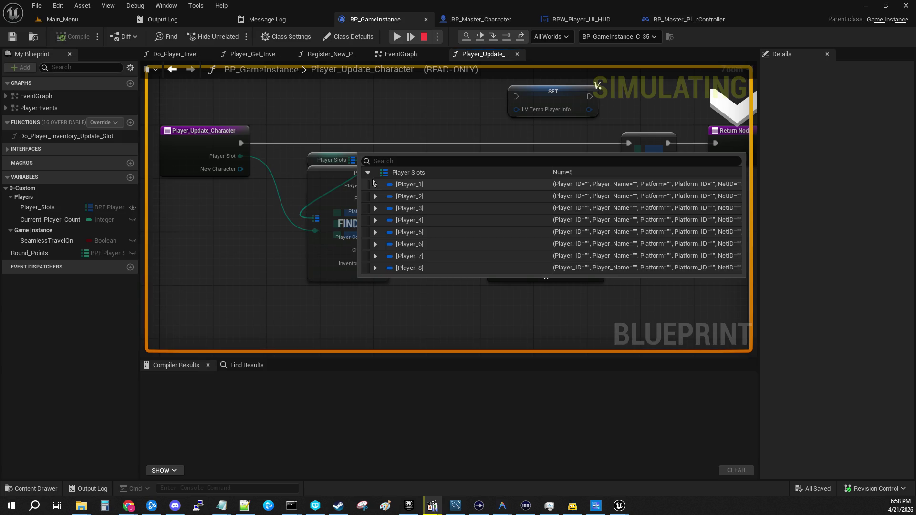
click(375, 184)
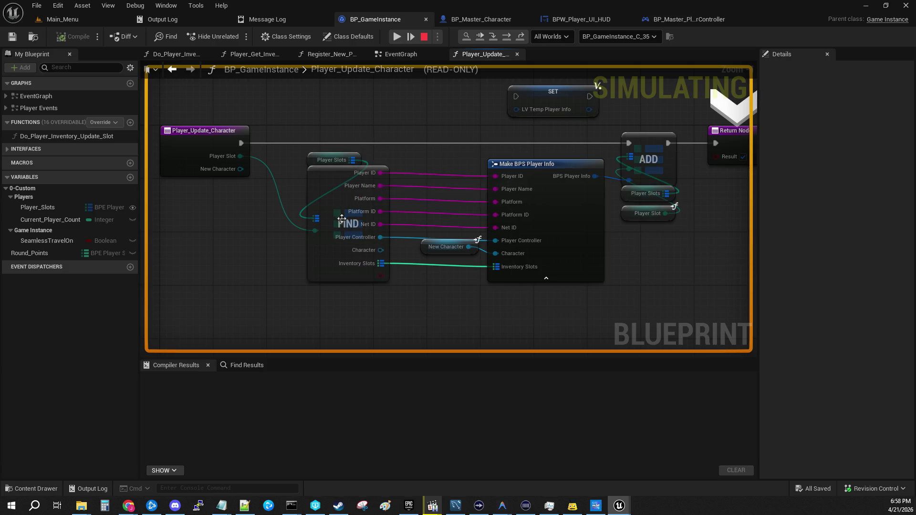
mouse_move(330, 167)
mouse_move(240, 157)
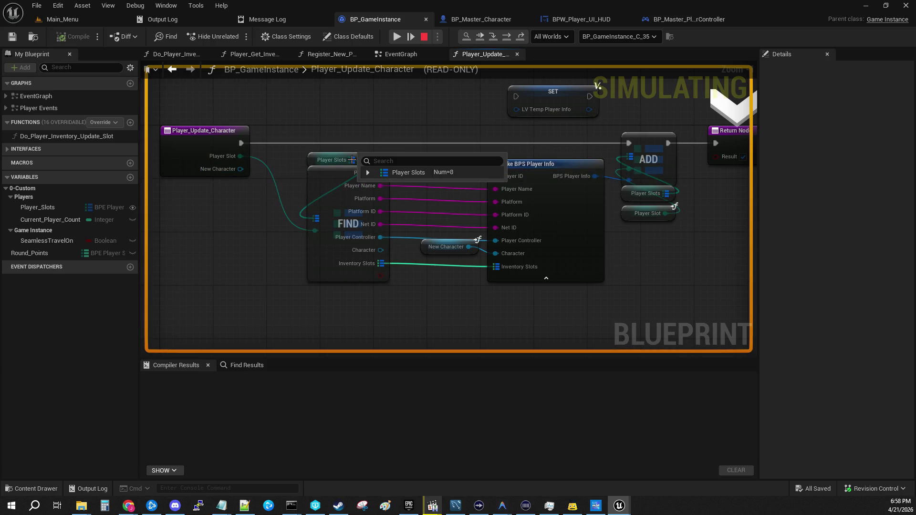
click(364, 172)
click(374, 185)
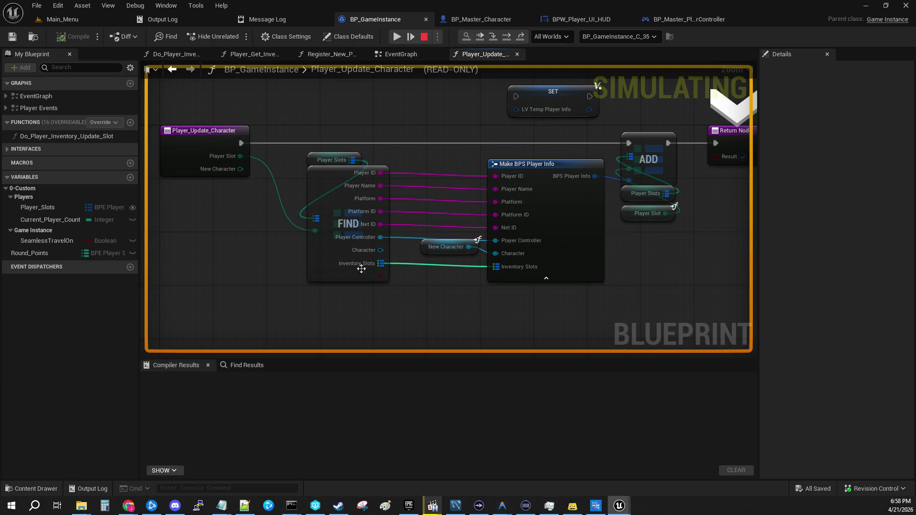
mouse_move(443, 124)
mouse_down()
mouse_move(377, 96)
mouse_move(387, 87)
mouse_up()
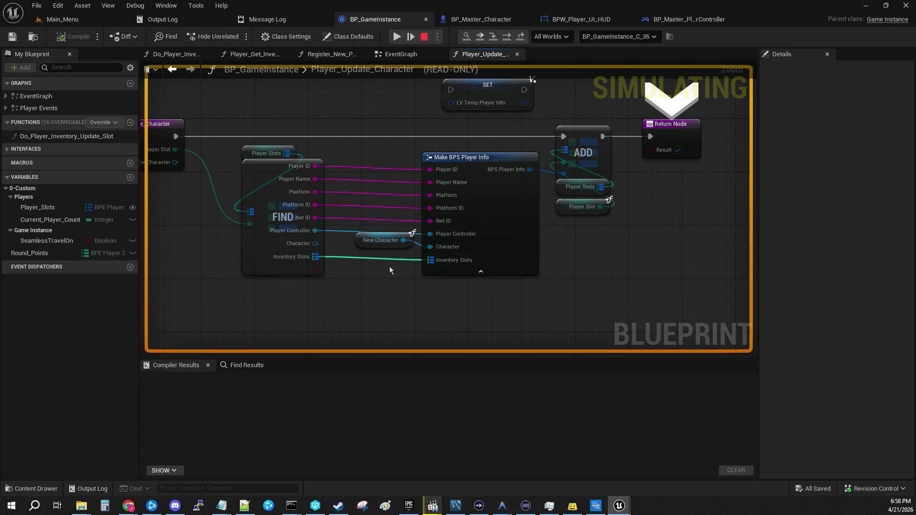
mouse_move(410, 240)
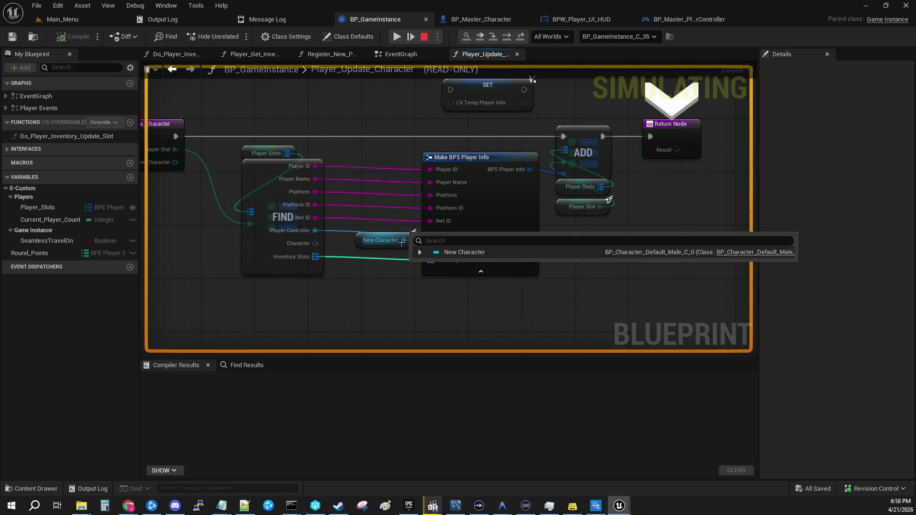
drag(298, 124, 477, 135)
mouse_move(353, 176)
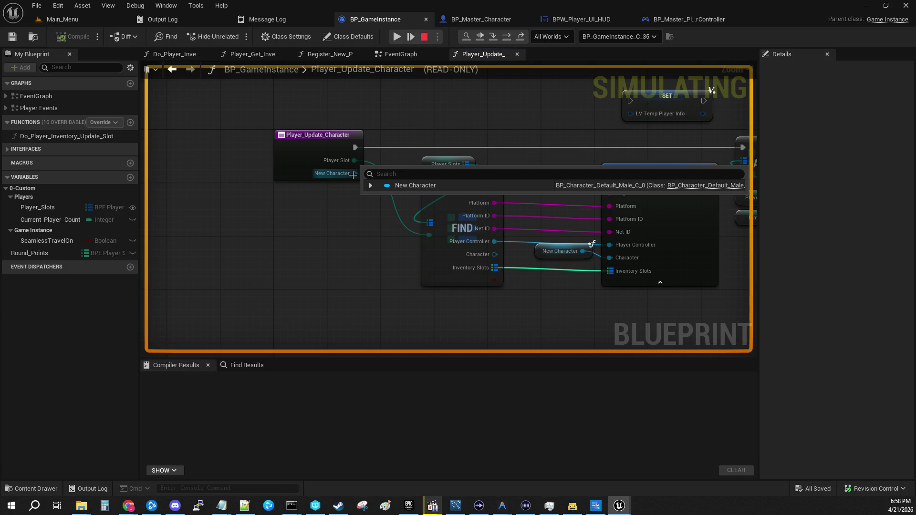
drag(600, 318, 390, 330)
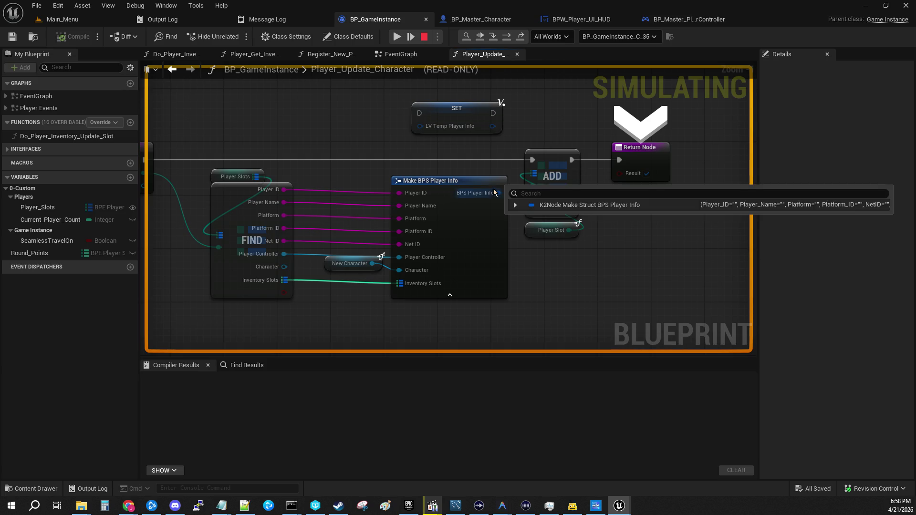
click(514, 204)
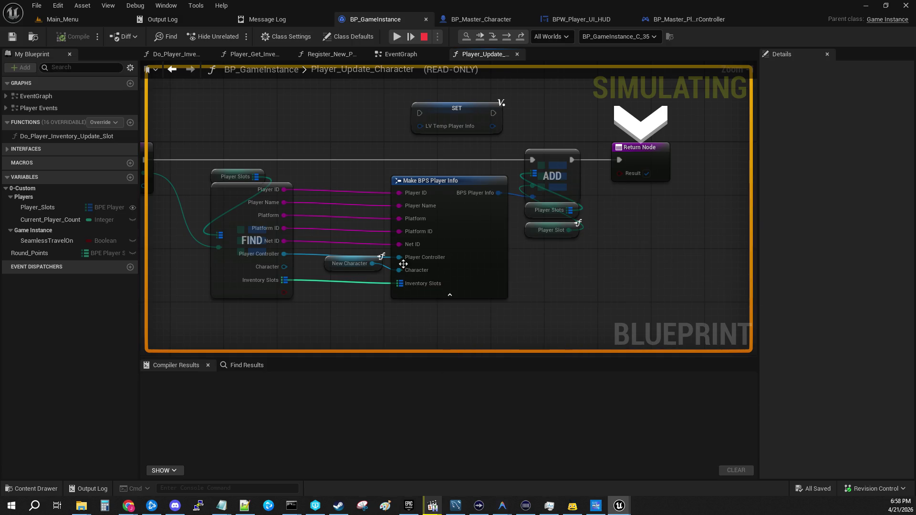
mouse_move(377, 143)
mouse_down()
mouse_move(600, 159)
mouse_move(458, 173)
mouse_move(420, 138)
mouse_up()
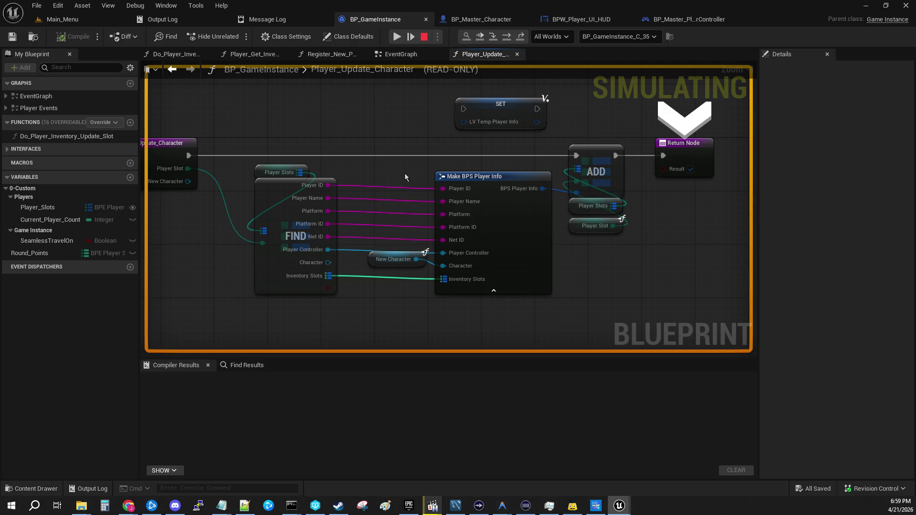
drag(405, 174, 312, 192)
mouse_move(483, 187)
click(504, 200)
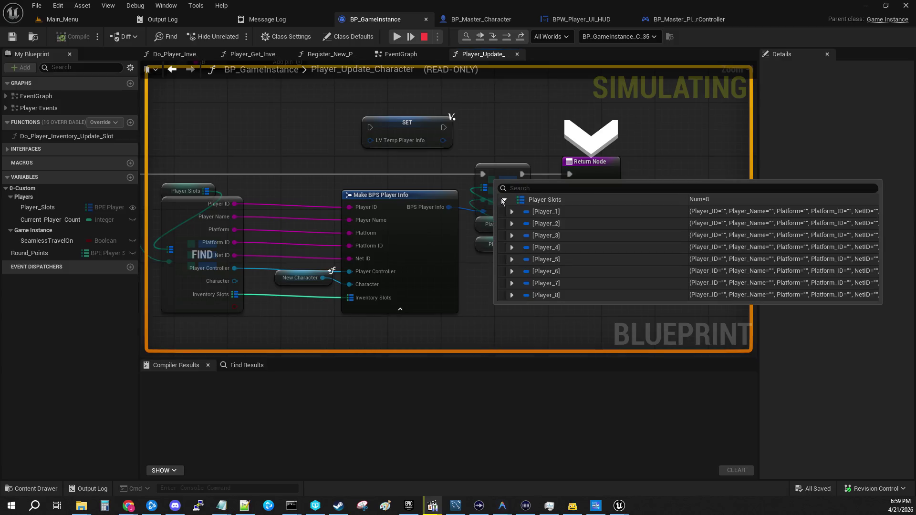
click(512, 212)
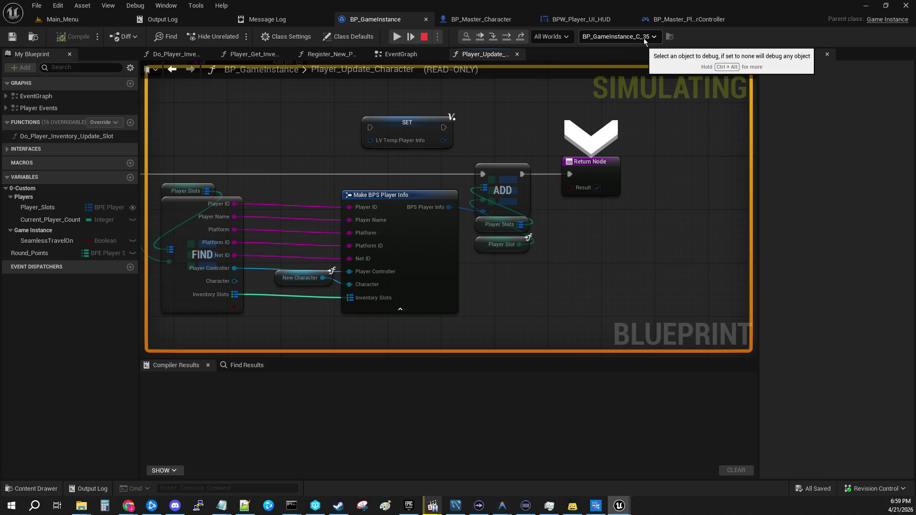
- Check the debug object list to compare instances without changing the selection
click(658, 36)
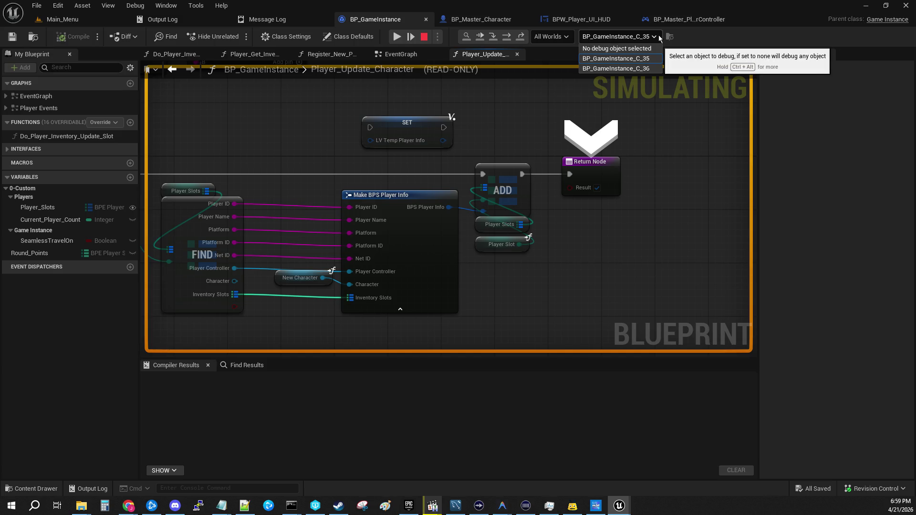
click(669, 213)
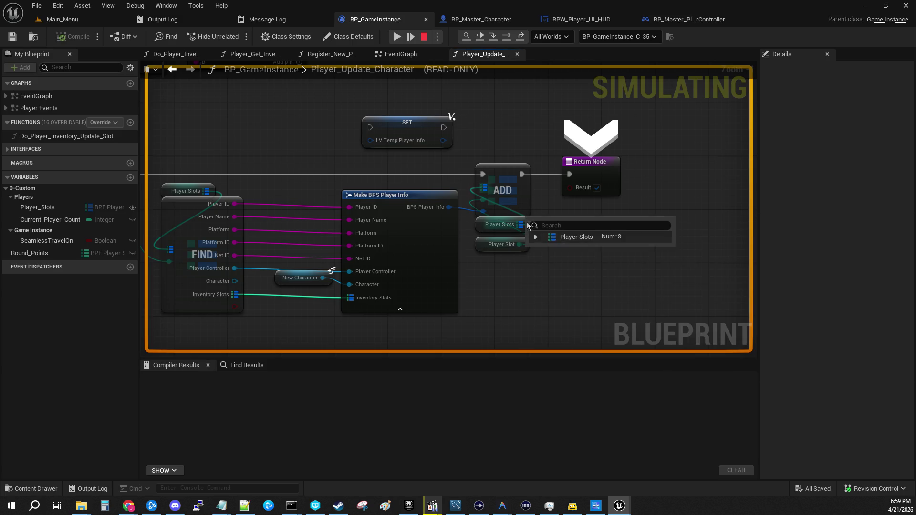
click(620, 37)
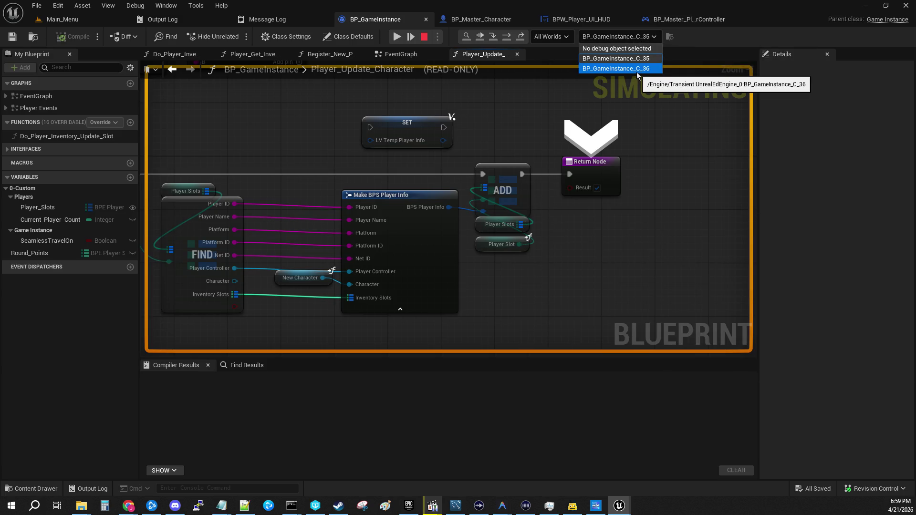
click(664, 195)
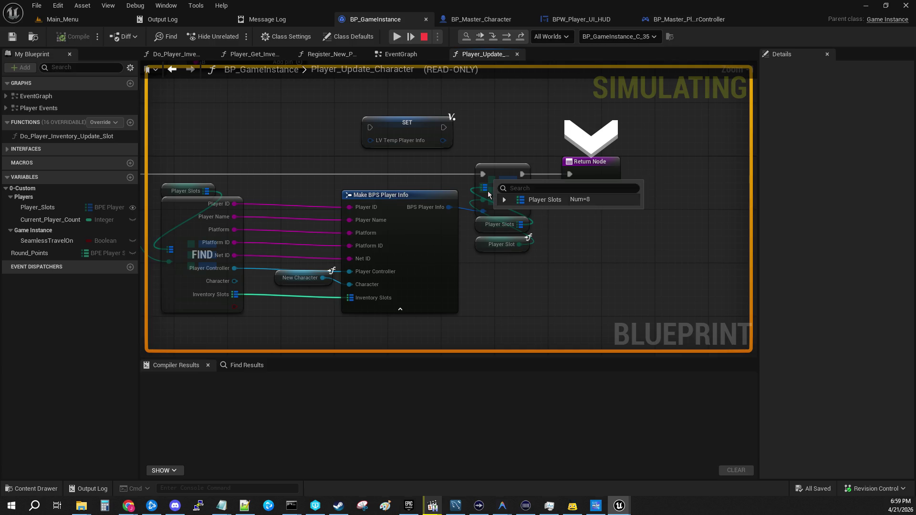
- Expand Player_1's Inventory_Slots in the Player Slots watch, then step into the HUD widget creation
click(504, 200)
click(512, 212)
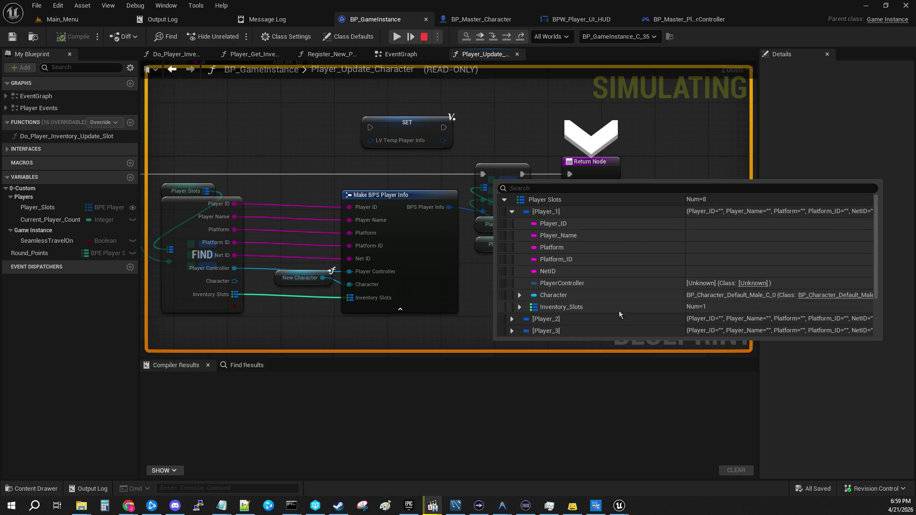
click(519, 307)
click(527, 319)
scroll(534, 307, down, 2)
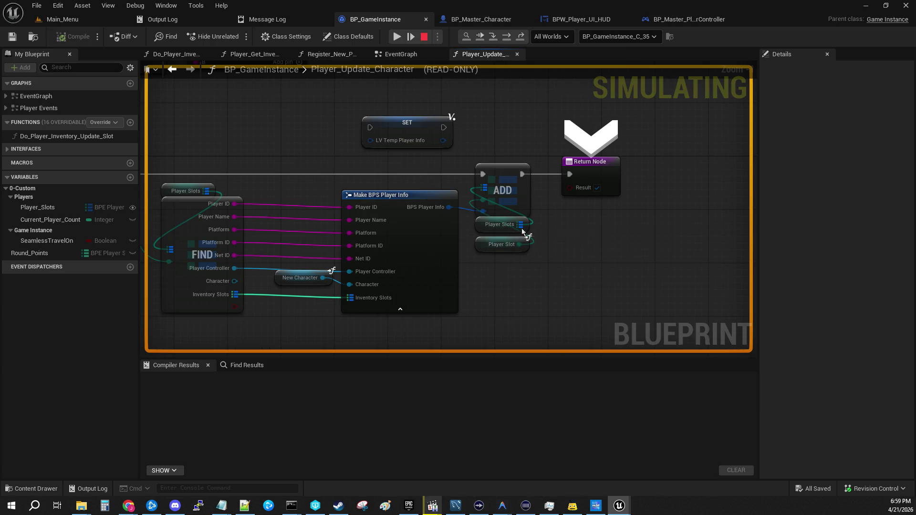
click(493, 38)
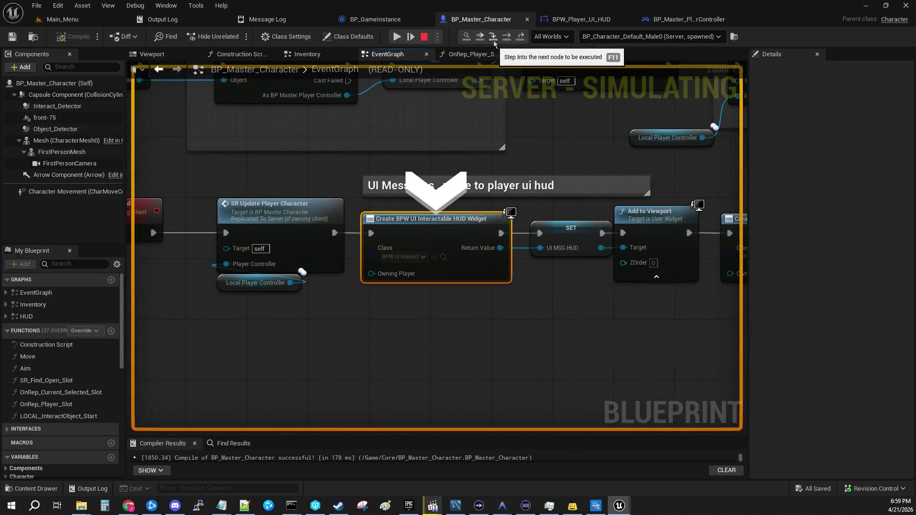
- Step past the Add to Viewport HUD setup to the LOCAL Inventory Begin Play call
mouse_move(398, 346)
mouse_down()
mouse_move(520, 330)
mouse_move(580, 334)
mouse_up()
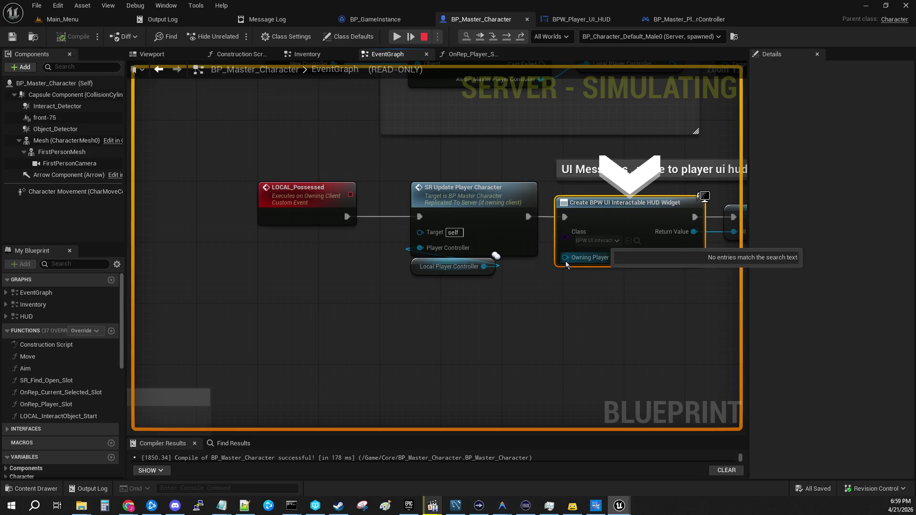
drag(562, 302, 442, 335)
mouse_move(572, 297)
mouse_down()
mouse_move(83, 307)
mouse_move(106, 309)
mouse_move(439, 194)
mouse_move(645, 188)
mouse_move(735, 201)
mouse_move(418, 330)
mouse_move(362, 341)
mouse_up()
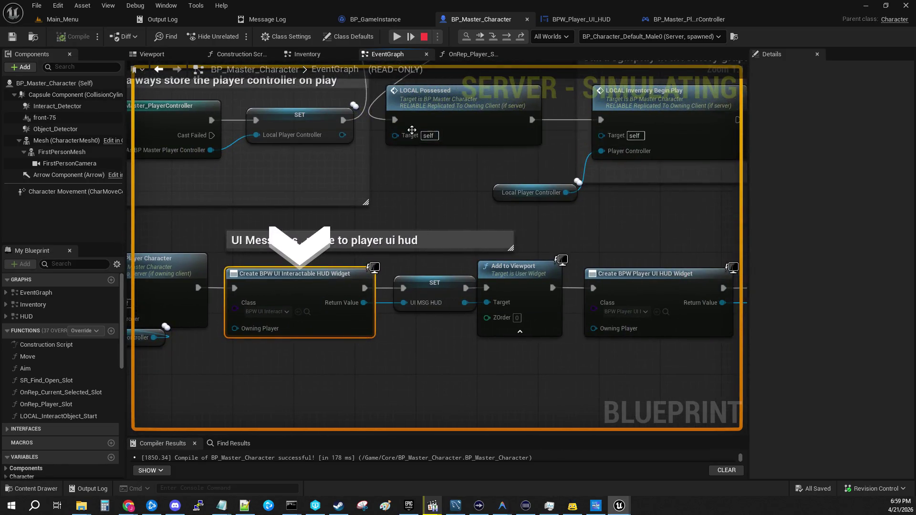
click(491, 41)
click(522, 38)
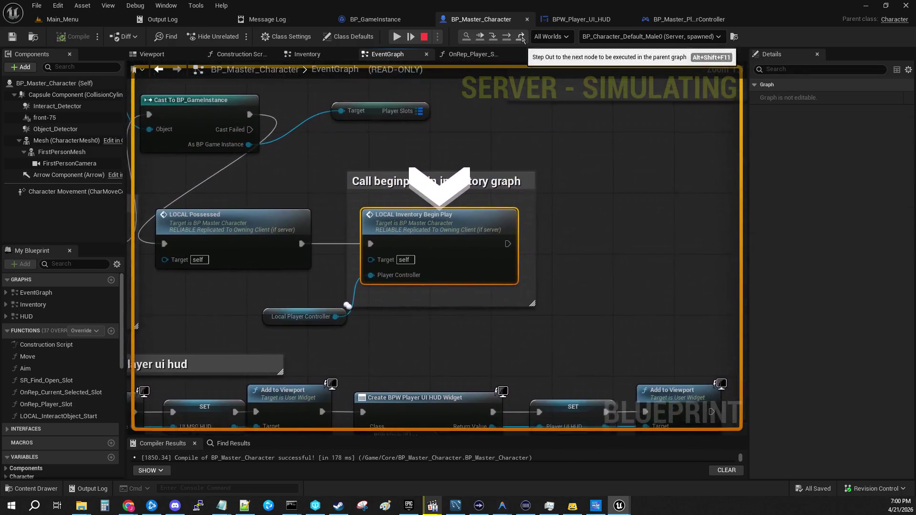
- Look over the possession and controller store nodes, then step into LOCAL_Inventory_BeginPlay
mouse_move(308, 280)
mouse_down()
mouse_move(625, 144)
mouse_move(498, 272)
mouse_move(498, 249)
mouse_up()
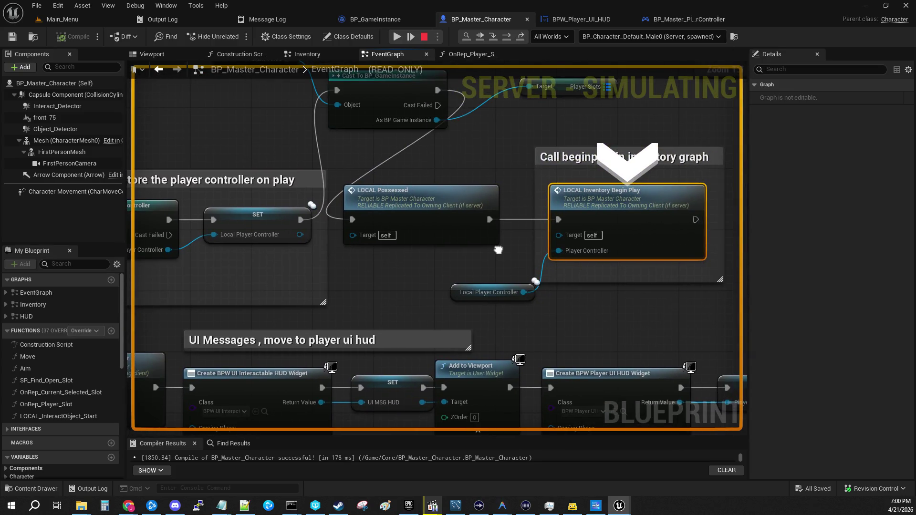
mouse_move(498, 249)
mouse_down()
mouse_move(505, 219)
mouse_move(589, 99)
mouse_move(426, 231)
mouse_move(472, 228)
mouse_move(735, 97)
mouse_move(358, 230)
mouse_up()
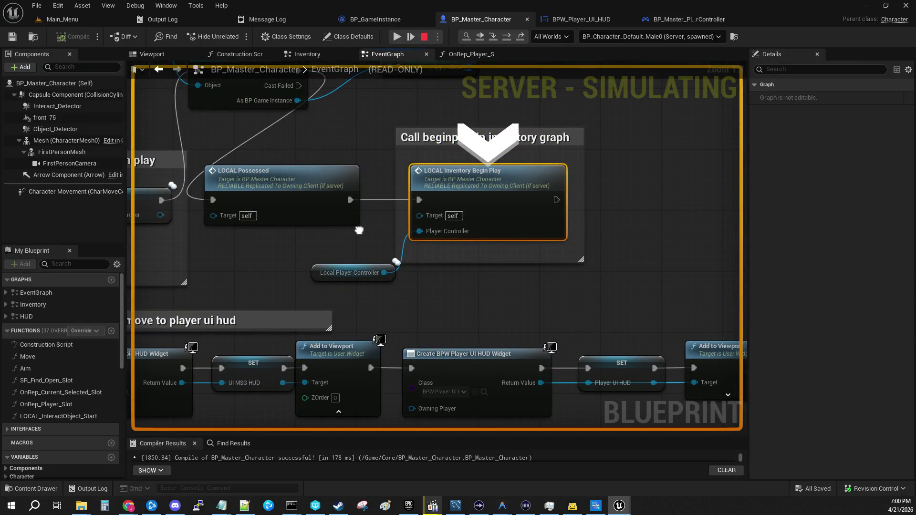
drag(359, 231, 718, 206)
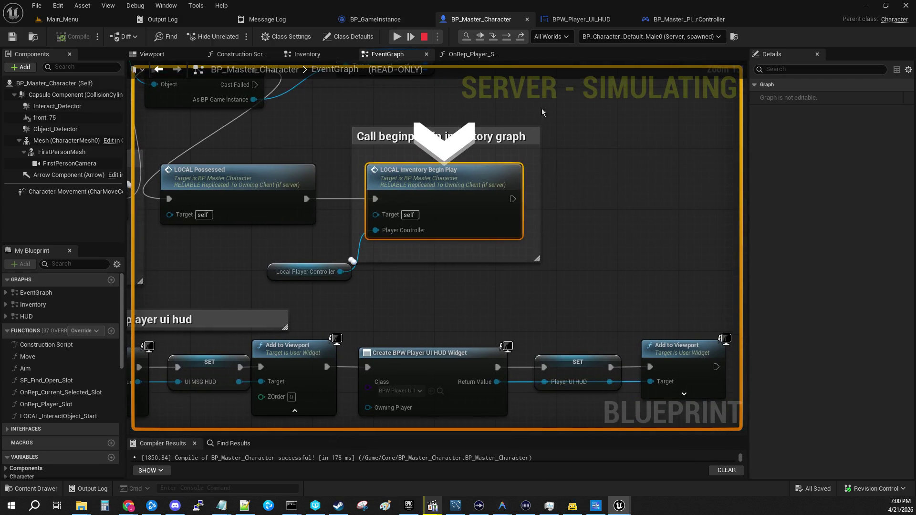
click(493, 38)
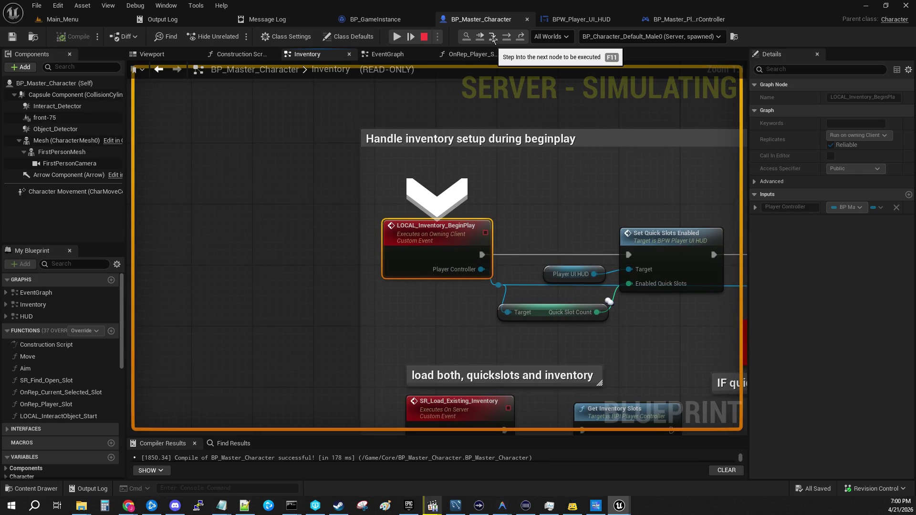
- Resume to the SR Load Existing Inventory breakpoint, then step through into GetInventorySlots
mouse_move(492, 67)
mouse_down()
mouse_move(329, 62)
mouse_move(377, 52)
mouse_move(433, 75)
mouse_up()
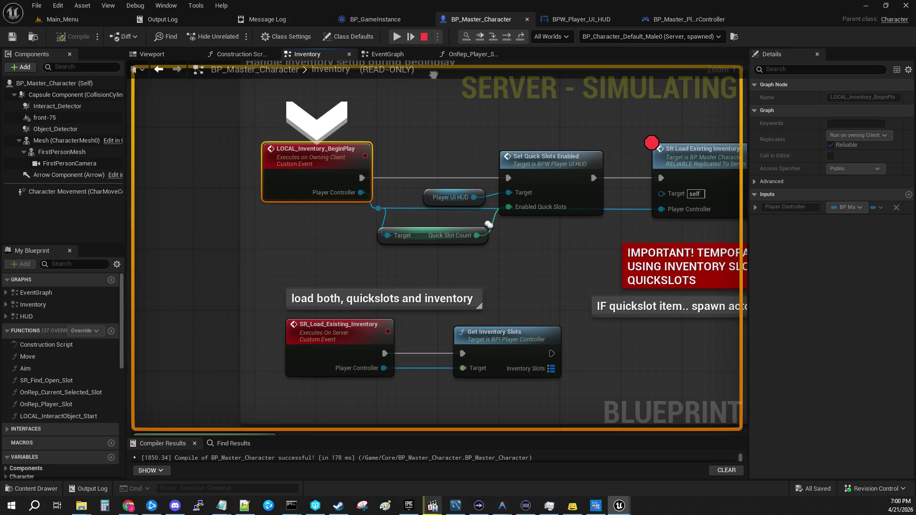
click(397, 38)
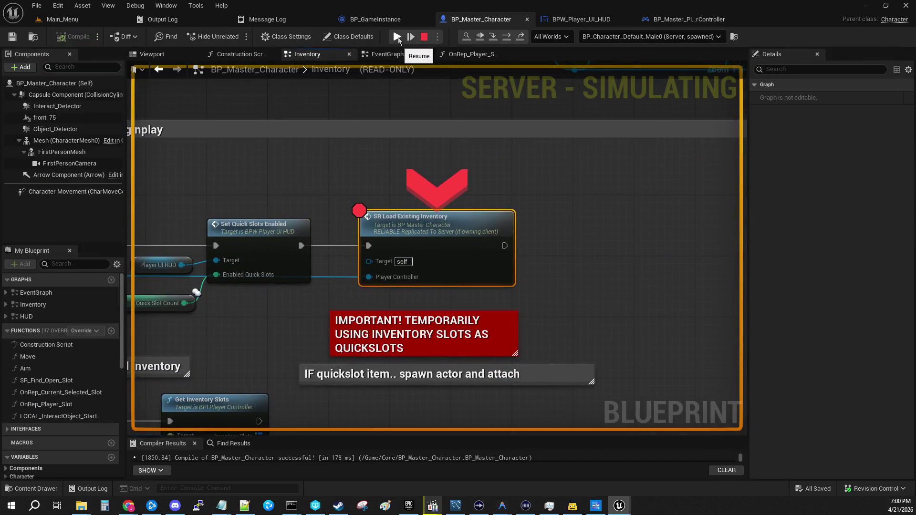
mouse_move(301, 153)
mouse_down()
mouse_move(591, 156)
mouse_move(445, 161)
mouse_up()
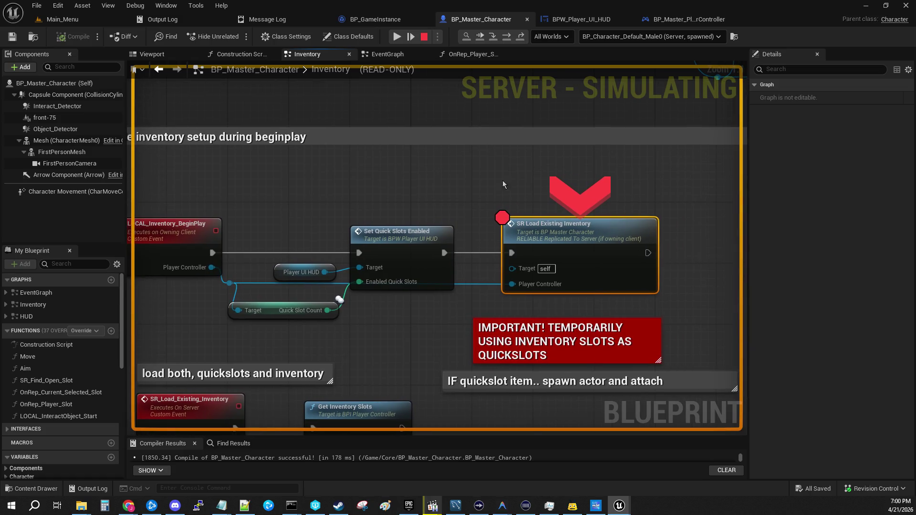
click(493, 39)
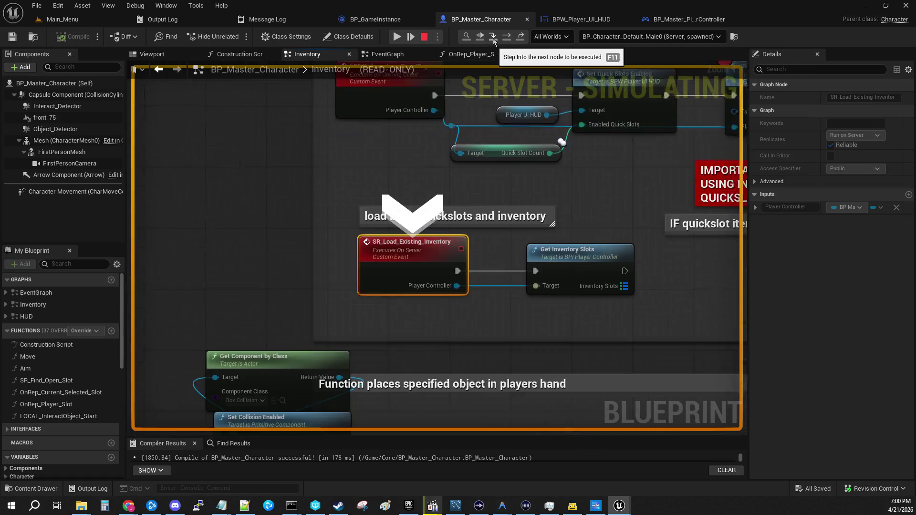
click(494, 39)
click(494, 39)
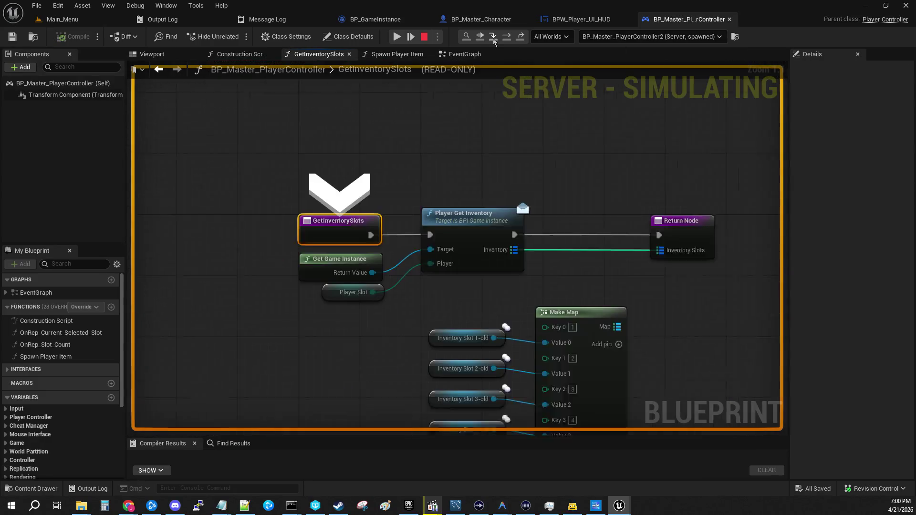
- Step through Player Get Inventory and inspect the returned inventory item's GameItem Reference
click(494, 39)
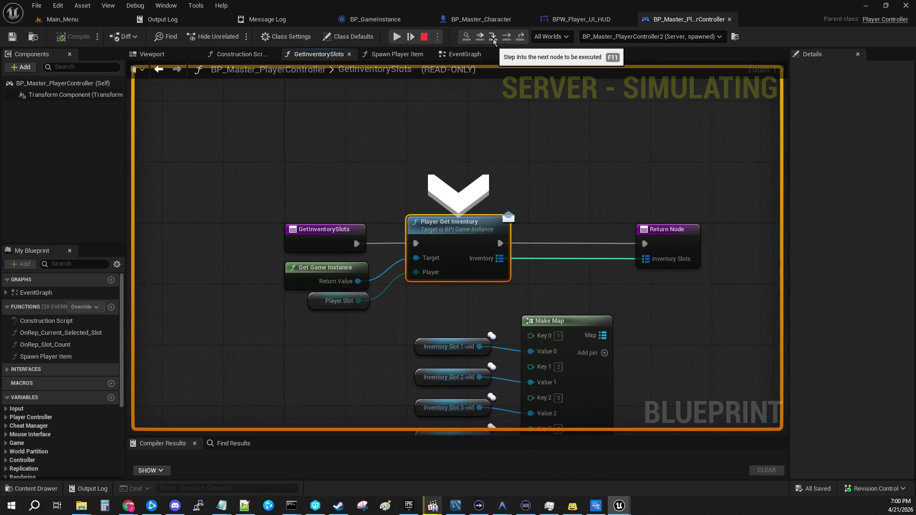
click(494, 39)
click(493, 38)
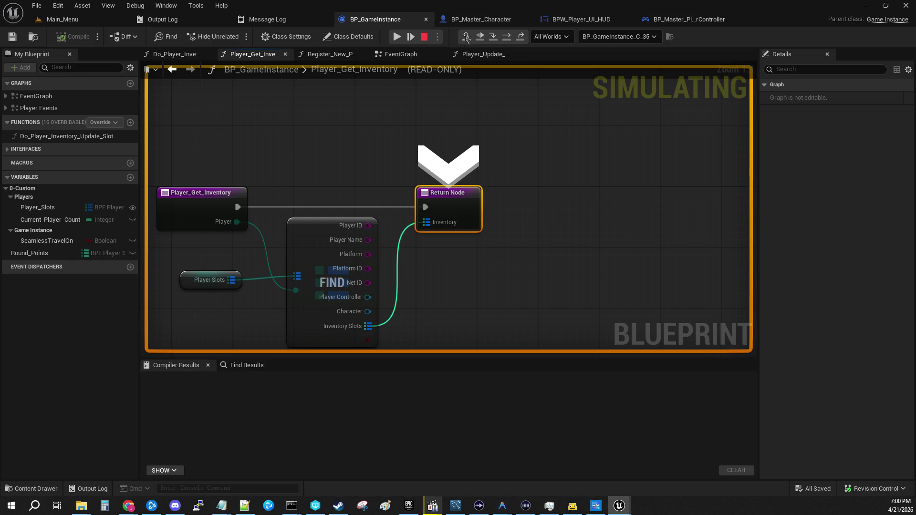
click(494, 37)
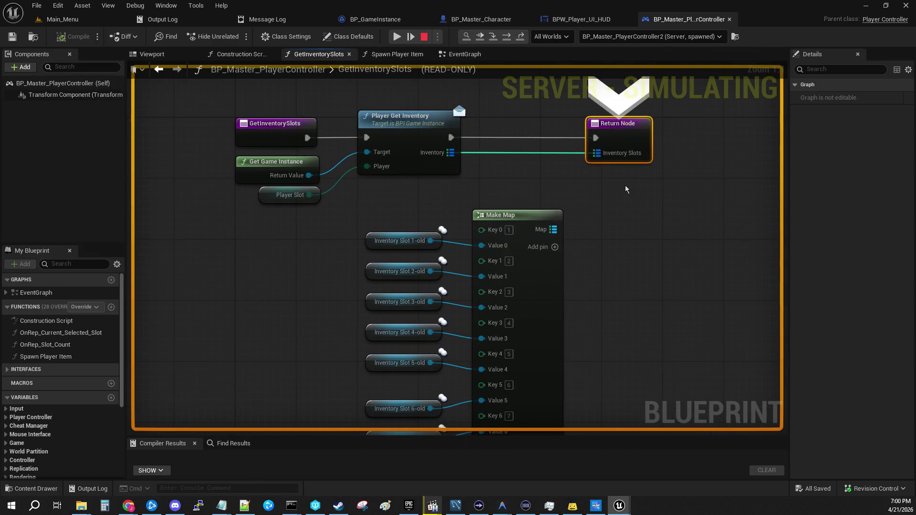
click(468, 164)
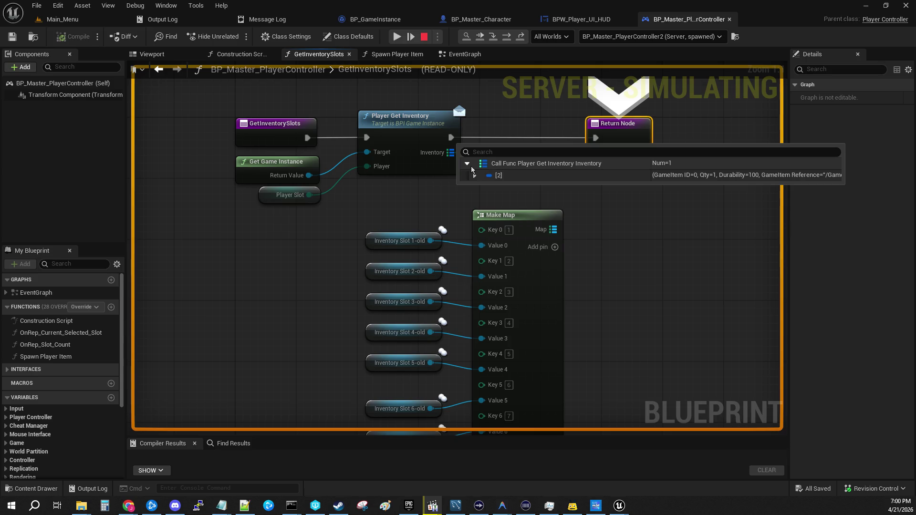
click(474, 175)
click(482, 223)
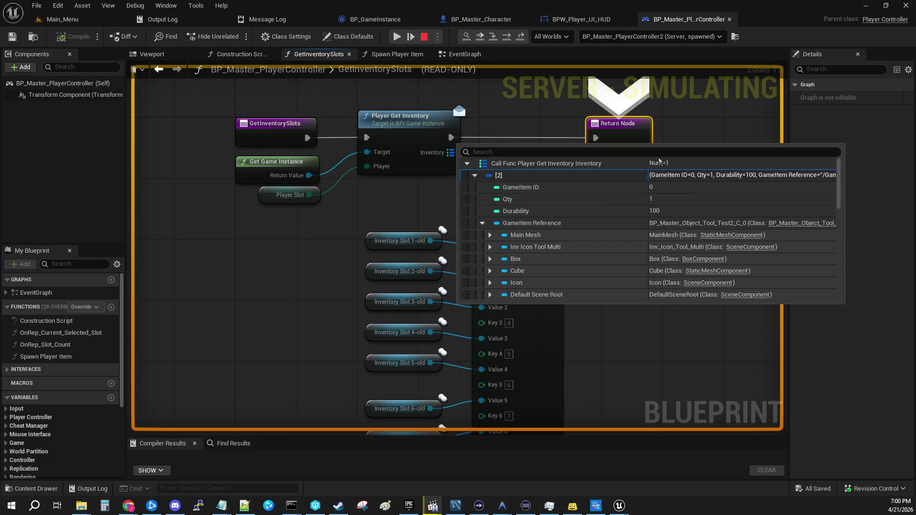
- Step on to the EventGraph Delay, then resume past the client and server breakpoints
mouse_move(599, 158)
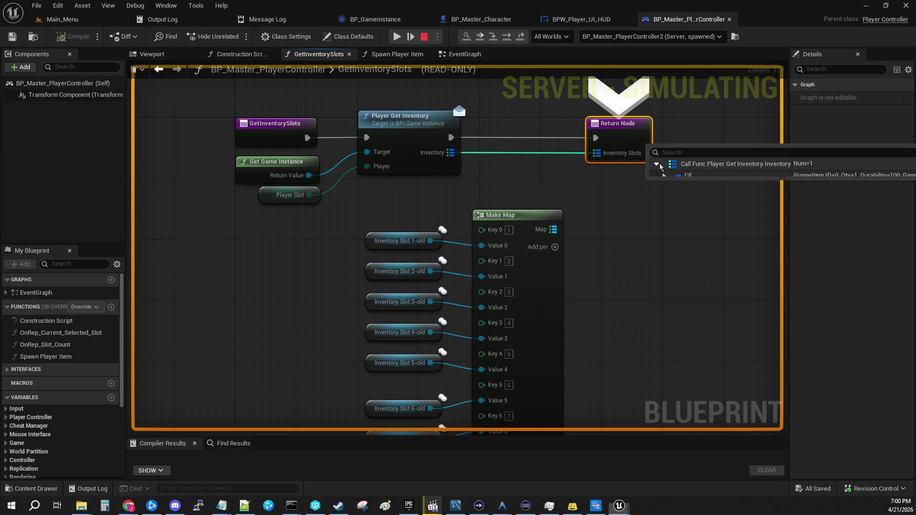
click(507, 42)
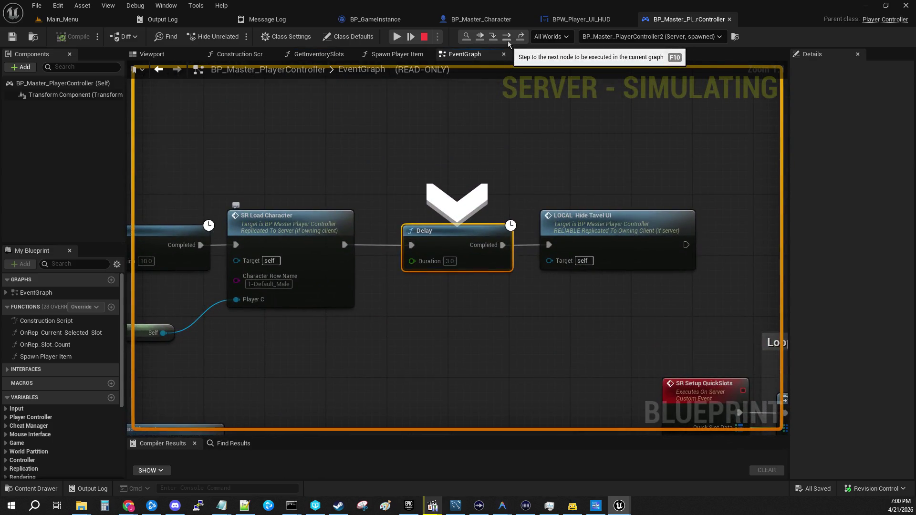
click(400, 38)
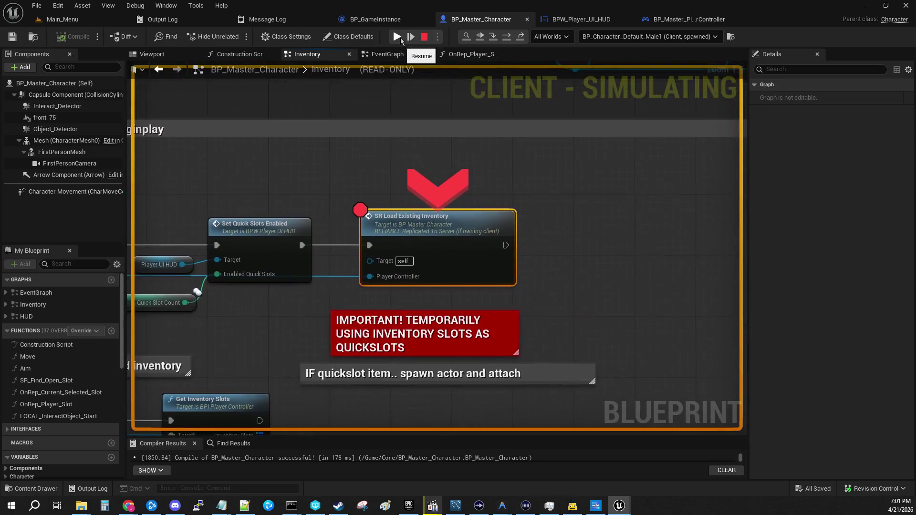
click(396, 38)
click(396, 38)
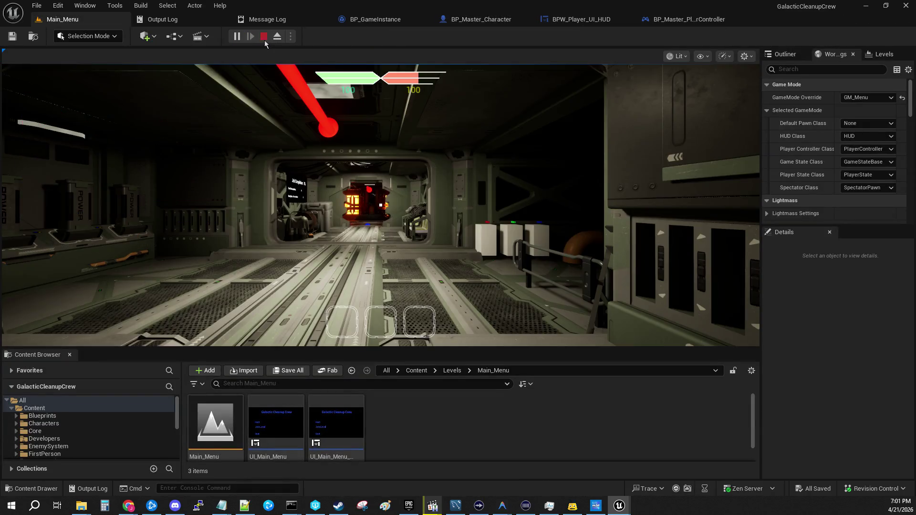
- Stop the Play In Editor session and return to the BP_Master_PlayerController blueprint
click(265, 39)
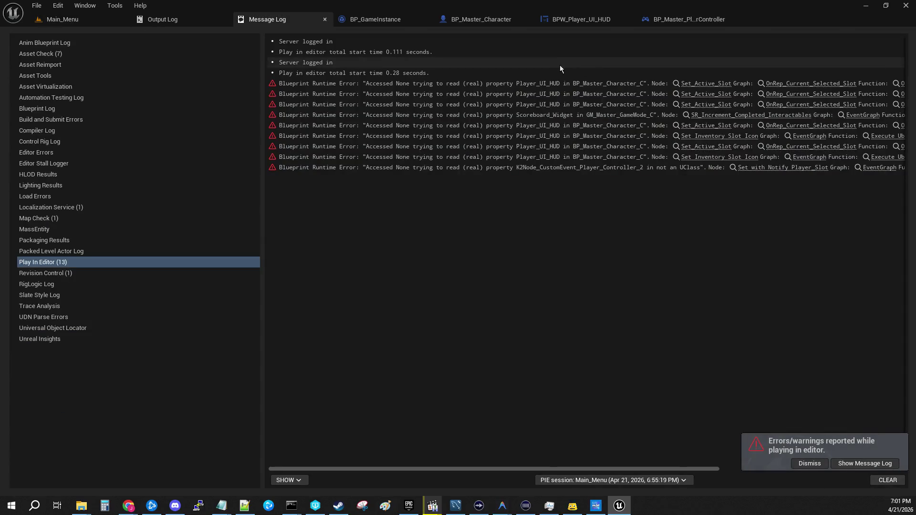
click(689, 21)
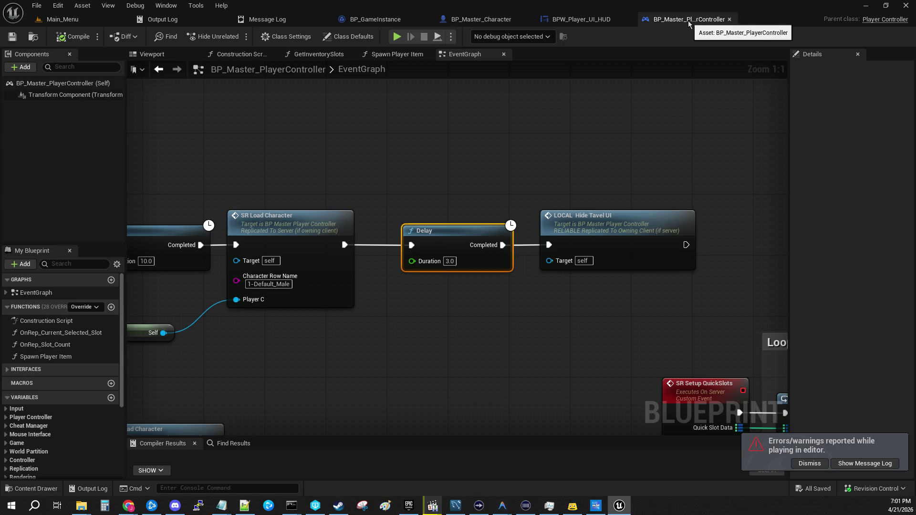
mouse_move(337, 116)
mouse_down()
mouse_move(600, 90)
mouse_move(670, 94)
mouse_move(373, 49)
mouse_up()
drag(458, 238, 426, 229)
mouse_move(667, 215)
mouse_down()
mouse_move(621, 261)
mouse_move(95, 229)
mouse_move(446, 246)
mouse_move(801, 488)
mouse_up()
drag(477, 143, 437, 351)
drag(764, 420, 409, 77)
mouse_move(662, 277)
mouse_down()
mouse_move(679, 58)
mouse_move(785, 242)
mouse_move(317, 222)
mouse_up()
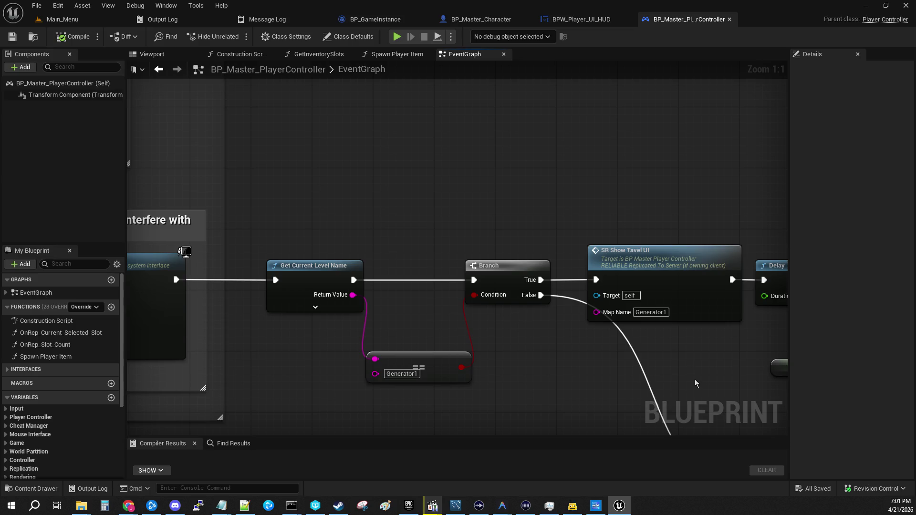
mouse_move(512, 378)
mouse_down()
mouse_move(318, 321)
mouse_move(368, 300)
mouse_move(388, 172)
mouse_move(402, 292)
mouse_up()
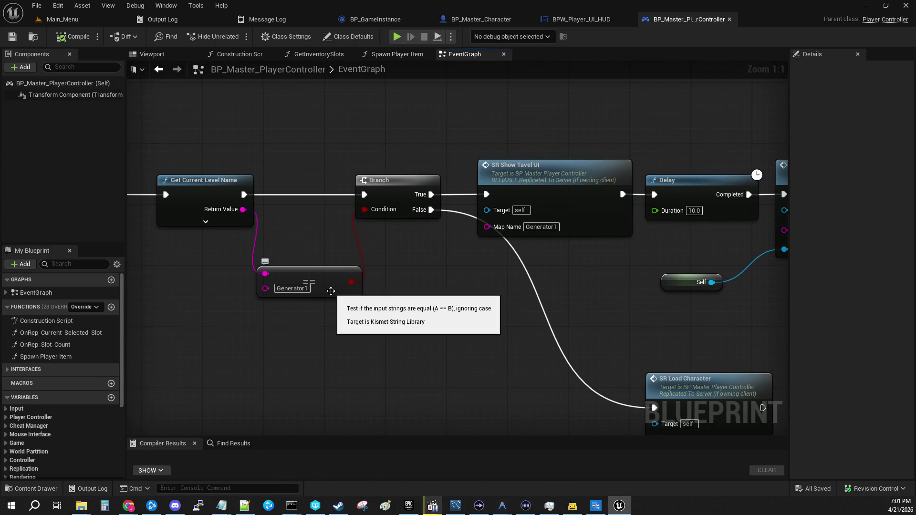
drag(522, 107, 785, 230)
click(363, 342)
drag(363, 342, 450, 259)
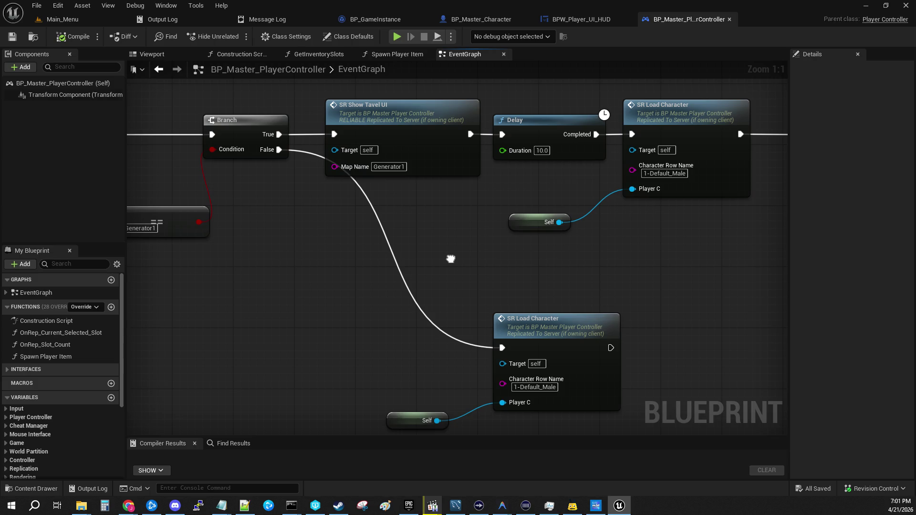
mouse_move(675, 229)
mouse_down()
mouse_move(621, 205)
mouse_move(573, 228)
mouse_up()
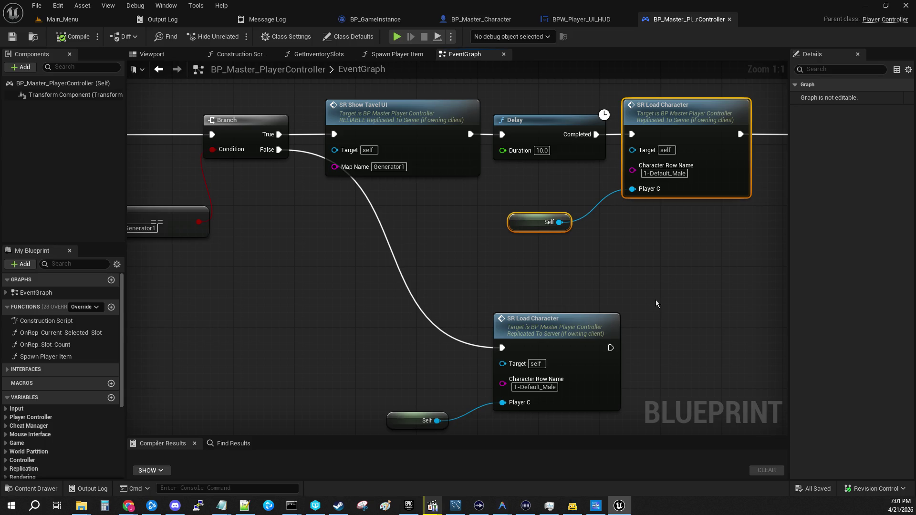
mouse_move(655, 303)
mouse_down()
mouse_move(421, 323)
mouse_move(348, 269)
mouse_move(833, 231)
mouse_move(339, 378)
mouse_up()
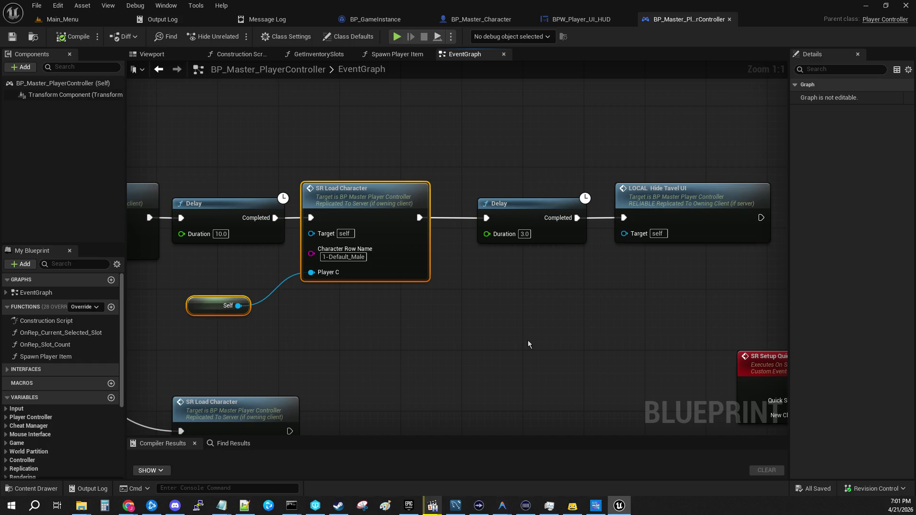
mouse_move(528, 340)
mouse_down()
mouse_move(404, 313)
mouse_move(464, 319)
mouse_move(740, 282)
mouse_up()
mouse_move(390, 245)
mouse_down()
mouse_move(773, 258)
mouse_move(619, 262)
mouse_up()
scroll(569, 343, down, 8)
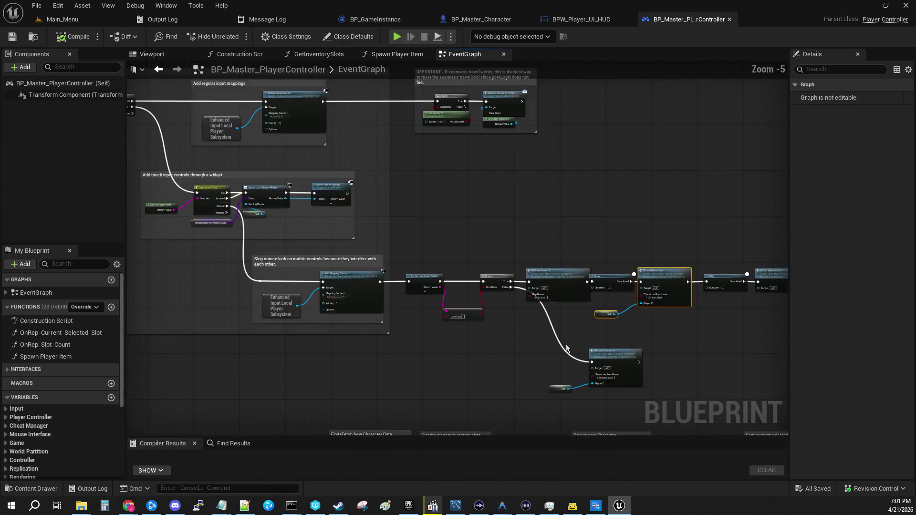
- Glance at the GetInventorySlots function graph, then go back to the EventGraph
mouse_move(503, 353)
mouse_down()
mouse_move(709, 156)
mouse_move(679, 243)
mouse_move(525, 289)
mouse_move(433, 299)
mouse_move(568, 244)
mouse_up()
click(318, 55)
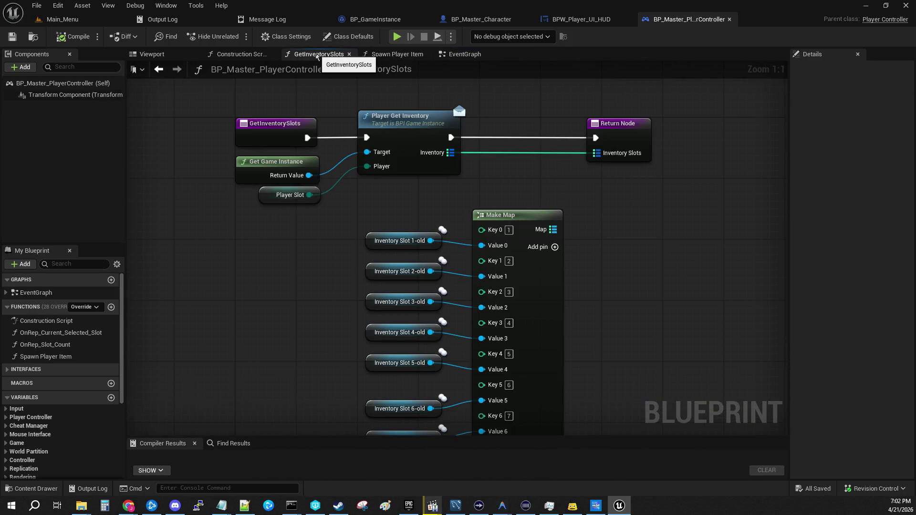
scroll(358, 290, down, 8)
scroll(358, 290, up, 8)
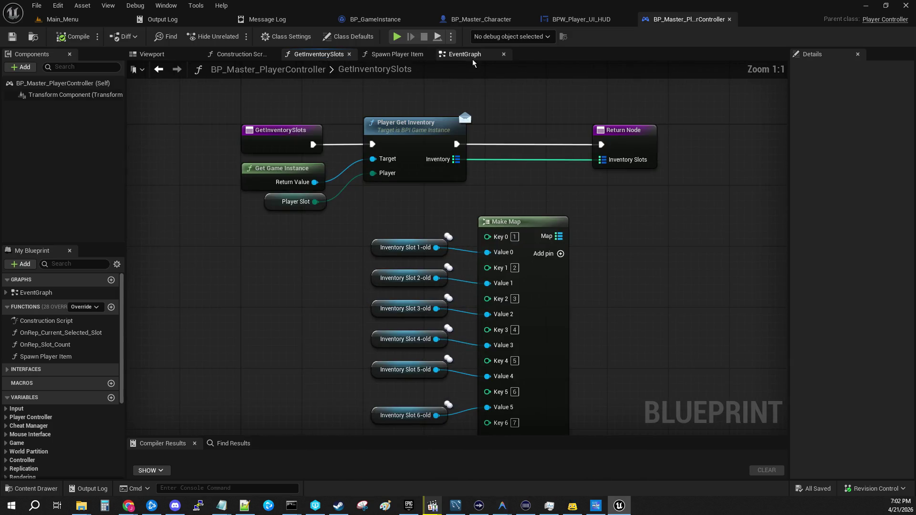
click(470, 54)
- Pan past SR_Change_Character to the Get Current Level Name, Branch and SR Load Character chain
mouse_move(549, 256)
mouse_down()
mouse_move(447, 186)
mouse_move(331, 155)
mouse_move(597, 114)
mouse_move(391, 236)
mouse_up()
scroll(391, 236, up, 1)
scroll(391, 237, up, 4)
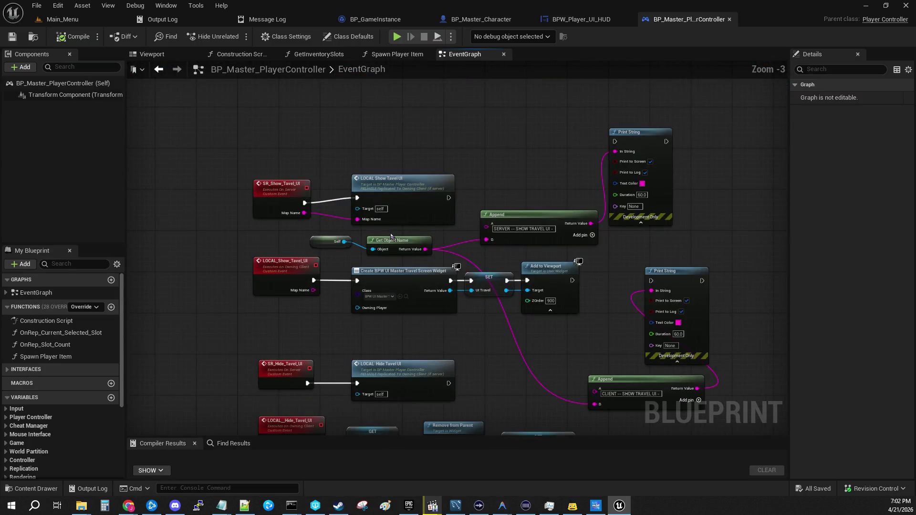
drag(521, 199, 167, 152)
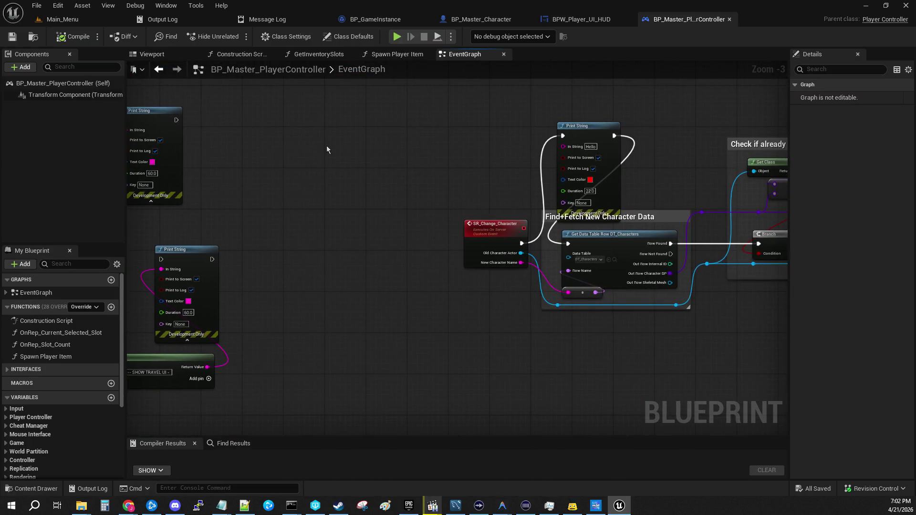
mouse_move(609, 140)
mouse_down()
mouse_move(563, 352)
mouse_move(481, 430)
mouse_up()
drag(525, 215, 463, 334)
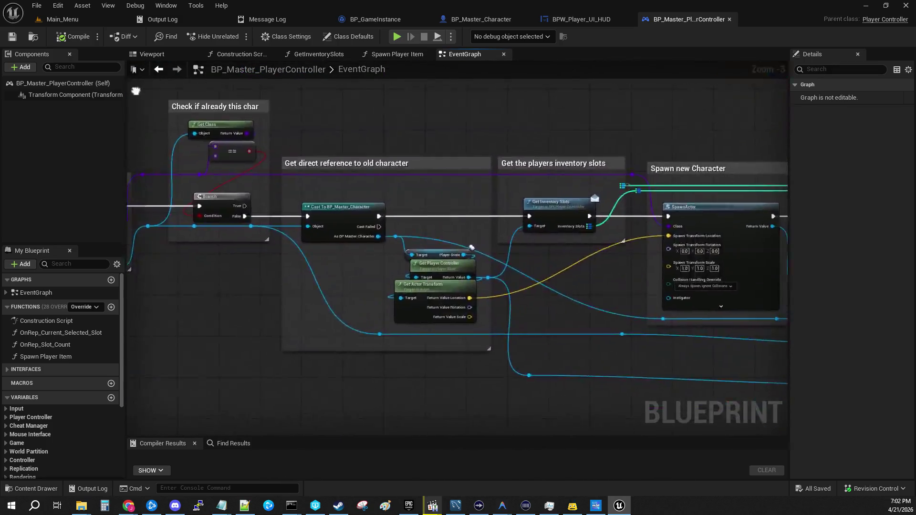
drag(621, 334, 262, 334)
drag(191, 382, 295, 269)
drag(172, 288, 238, 299)
mouse_move(317, 211)
mouse_down()
mouse_move(515, 364)
mouse_move(491, 380)
mouse_move(281, 432)
mouse_up()
mouse_move(286, 239)
mouse_down()
mouse_move(687, 168)
mouse_move(700, 189)
mouse_up()
mouse_move(716, 429)
mouse_down()
mouse_move(689, 420)
mouse_move(641, 374)
mouse_move(764, 420)
mouse_move(768, 432)
mouse_move(477, 382)
mouse_move(710, 207)
mouse_move(620, 235)
mouse_move(620, 383)
mouse_move(277, 368)
mouse_move(590, 361)
mouse_up()
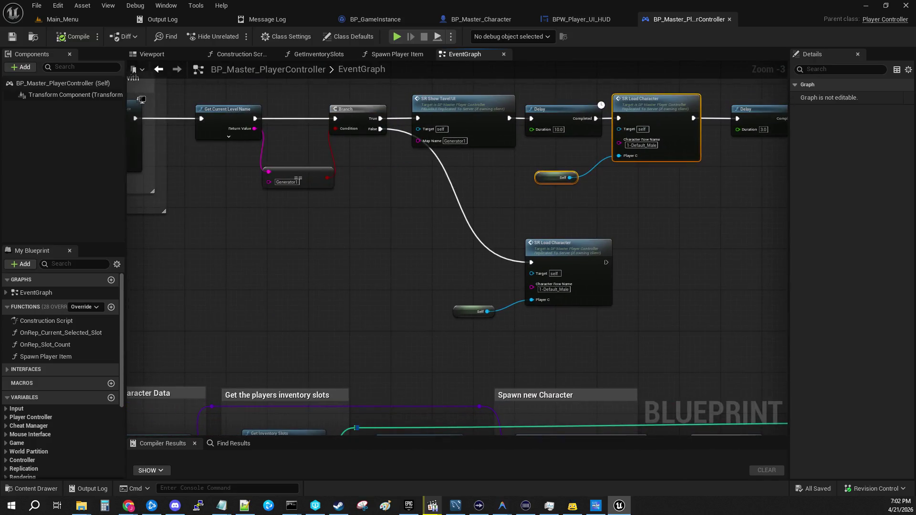
- Zoom to 1:1 on SR_Load_Character and follow the spawn, Current Selected Slot and inventory loop nodes
mouse_move(346, 432)
mouse_down()
mouse_move(654, 382)
mouse_move(725, 311)
mouse_up()
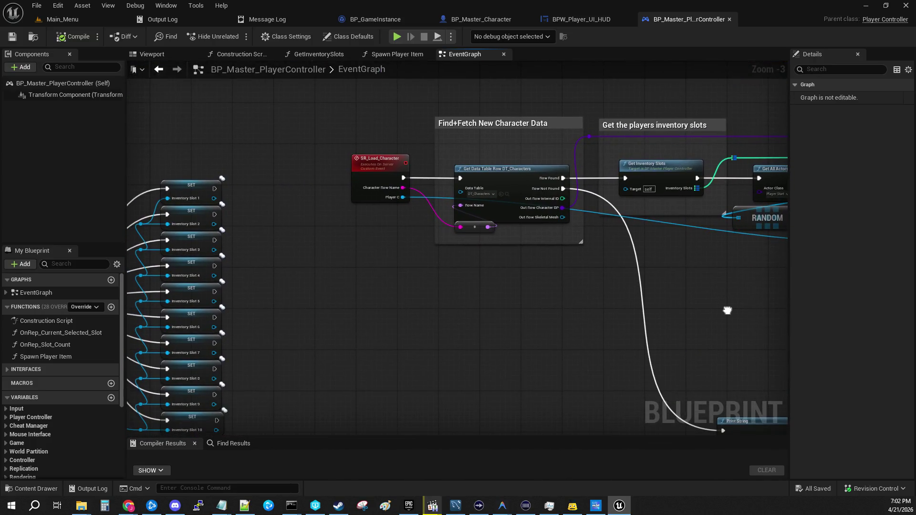
scroll(490, 260, up, 3)
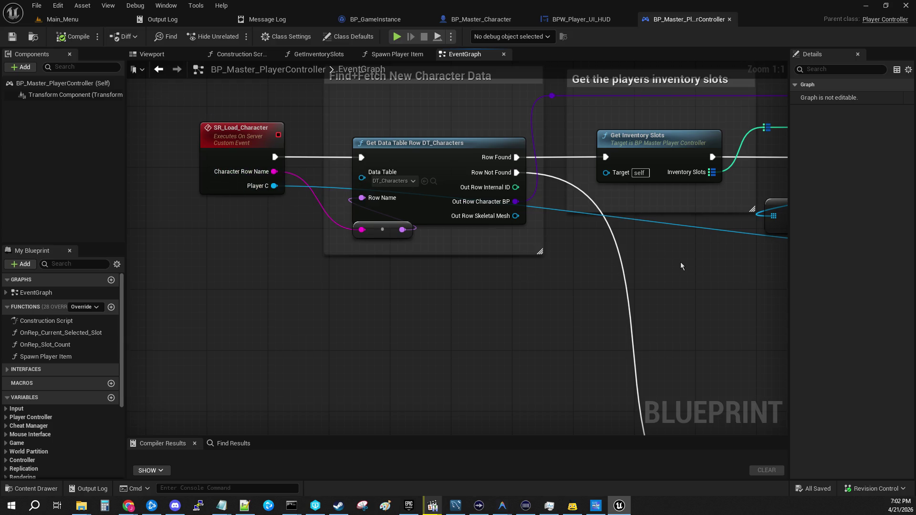
mouse_move(683, 268)
mouse_down()
mouse_move(547, 290)
mouse_move(237, 241)
mouse_move(260, 272)
mouse_up()
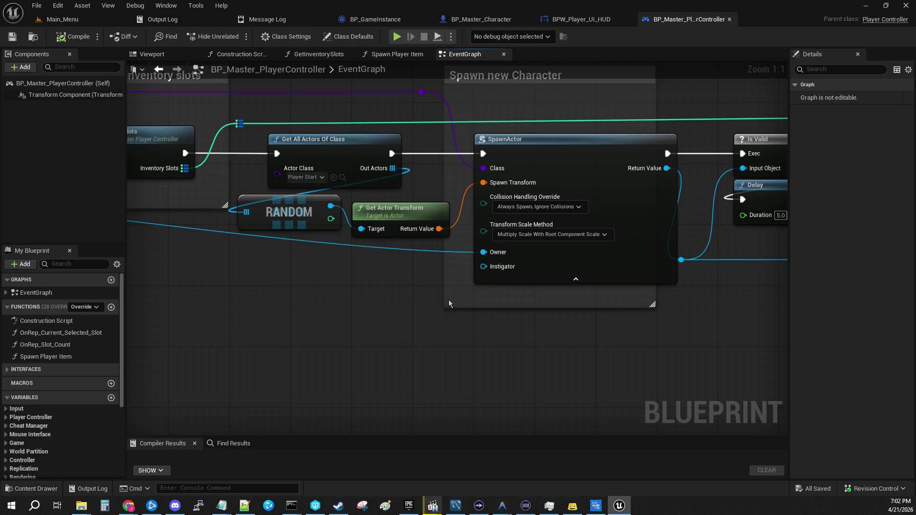
mouse_move(725, 308)
mouse_down()
mouse_move(511, 354)
mouse_move(259, 342)
mouse_move(170, 186)
mouse_move(137, 313)
mouse_move(40, 144)
mouse_move(2, 120)
mouse_up()
mouse_move(428, 143)
mouse_down()
mouse_move(252, 192)
mouse_move(212, 265)
mouse_move(302, 372)
mouse_up()
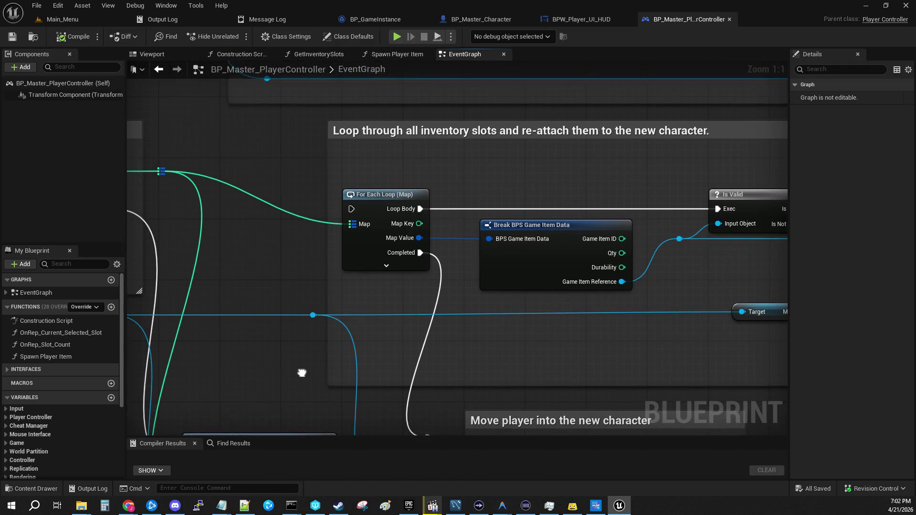
- Pan to Is Valid and Attach Actor To Component on hand_r_Object_Socket, then back to the For Each Loop
mouse_move(370, 374)
mouse_down()
mouse_move(436, 337)
mouse_move(395, 428)
mouse_move(467, 471)
mouse_move(262, 374)
mouse_move(485, 358)
mouse_move(406, 258)
mouse_move(351, 293)
mouse_up()
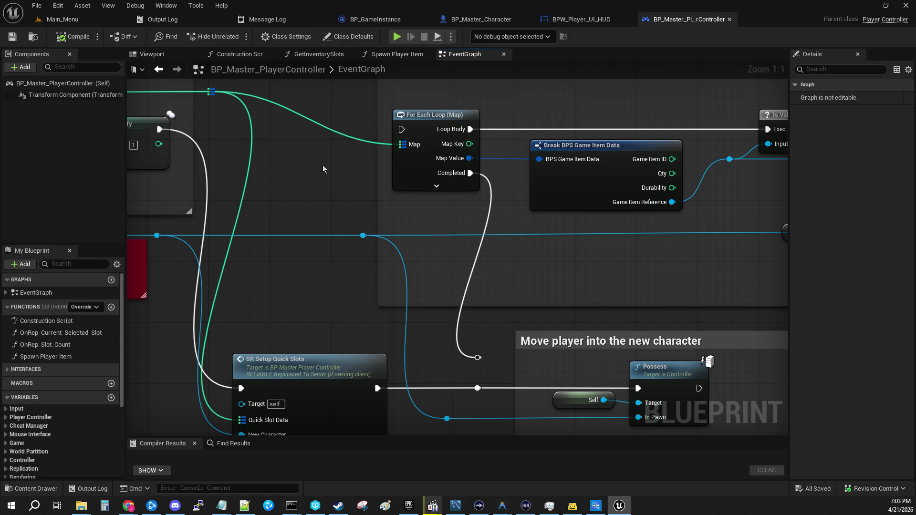
drag(333, 169, 268, 155)
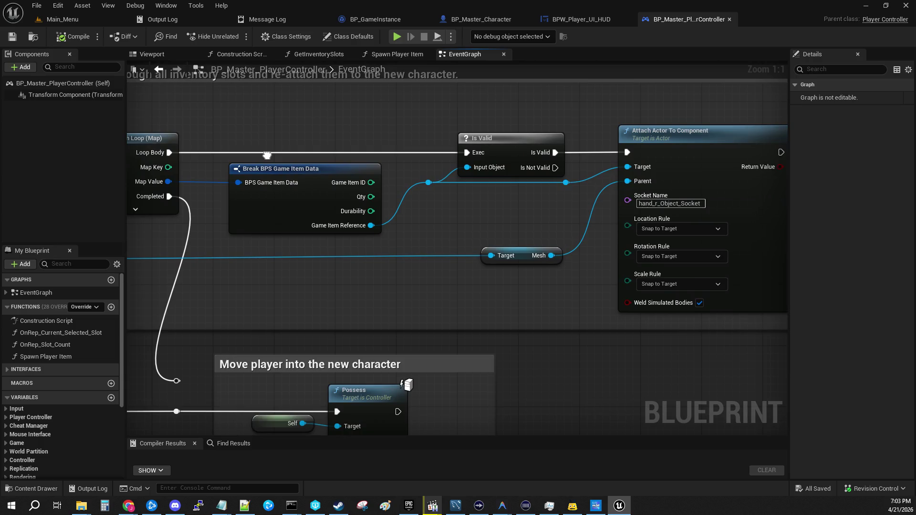
drag(267, 155, 458, 162)
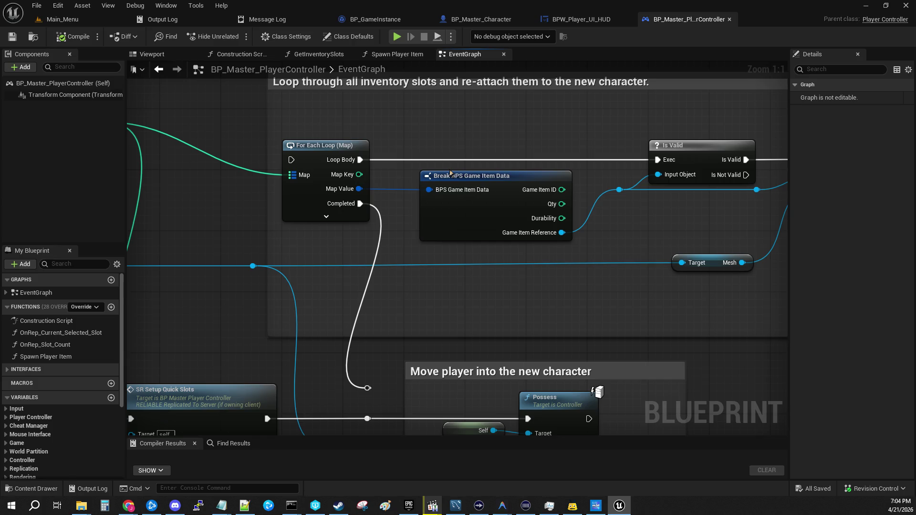
- Pan past Attach Actor To Component, For Each Loop and Possess to the Copy current selected slot NOTE
drag(484, 155, 10, 177)
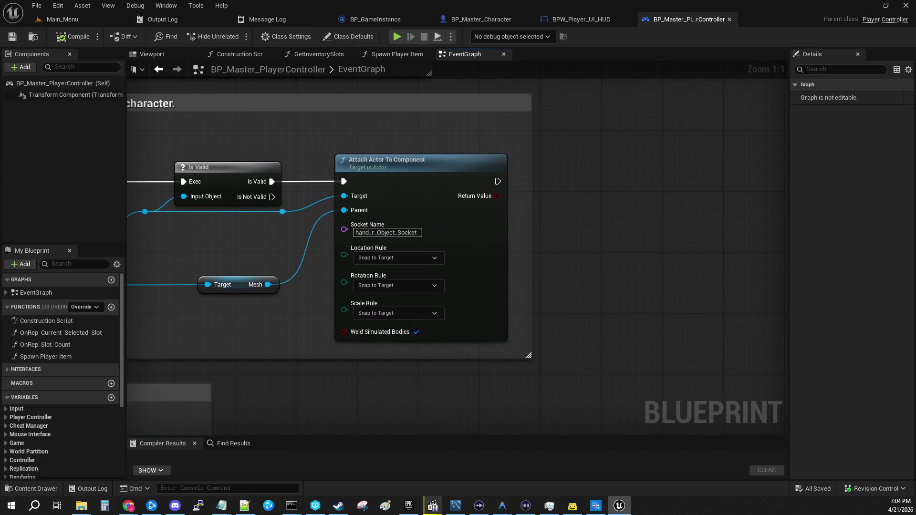
drag(66, 389, 484, 363)
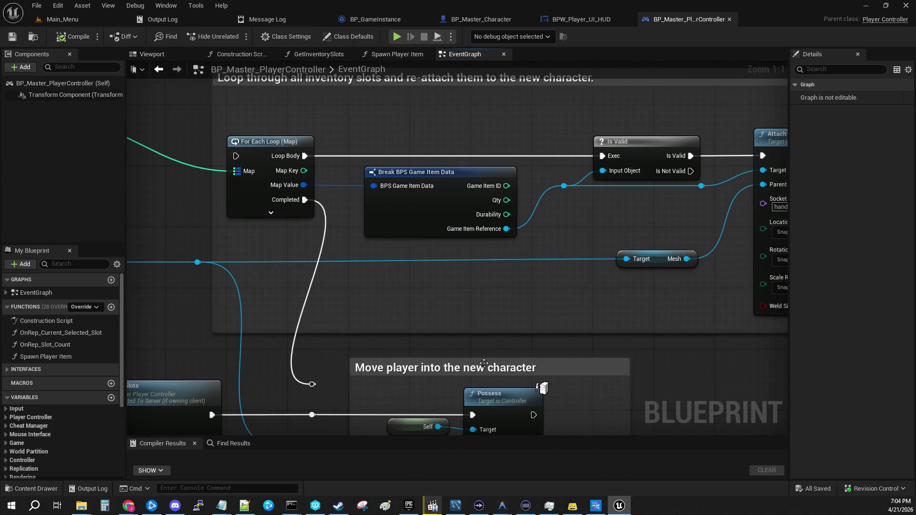
drag(375, 313, 429, 182)
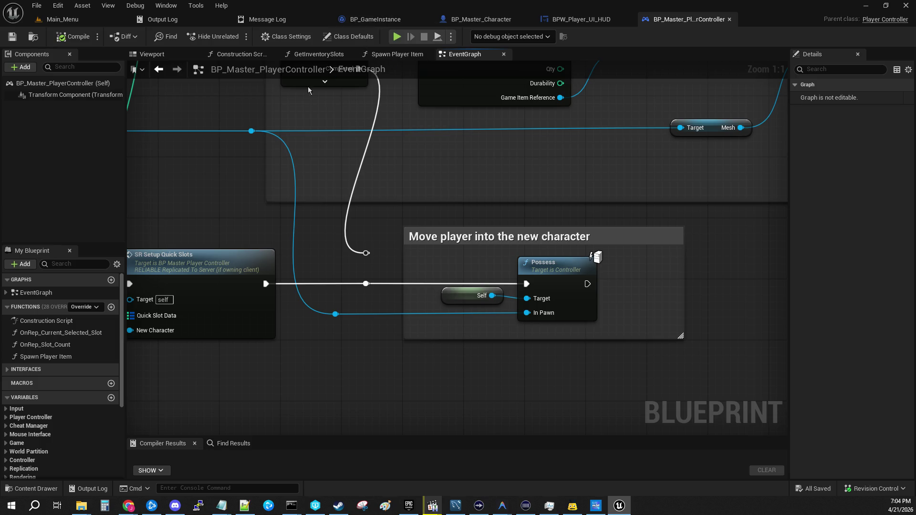
mouse_move(267, 103)
mouse_down()
mouse_move(684, 165)
mouse_move(839, 258)
mouse_up()
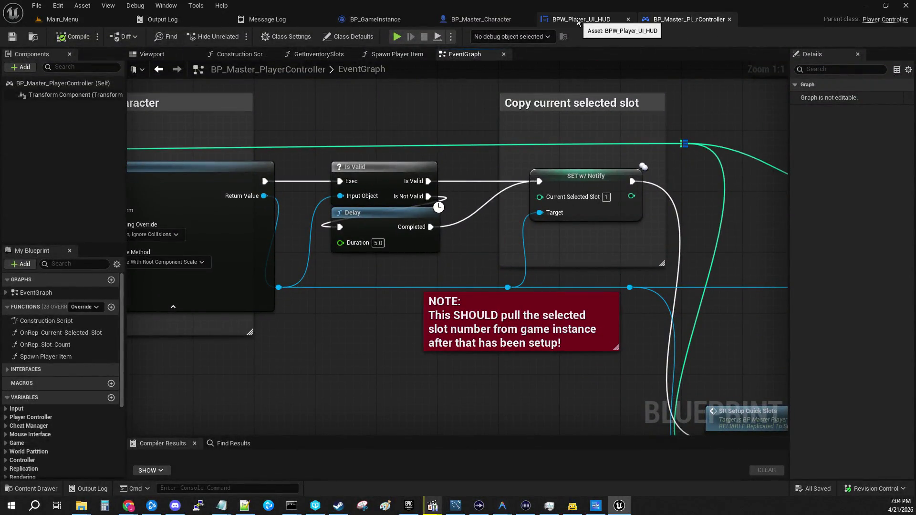
- Glance at the BPW_Player_UI_HUD widget graph, then switch back to BP_Master_PlayerController
click(586, 19)
scroll(556, 243, down, 5)
scroll(556, 243, up, 2)
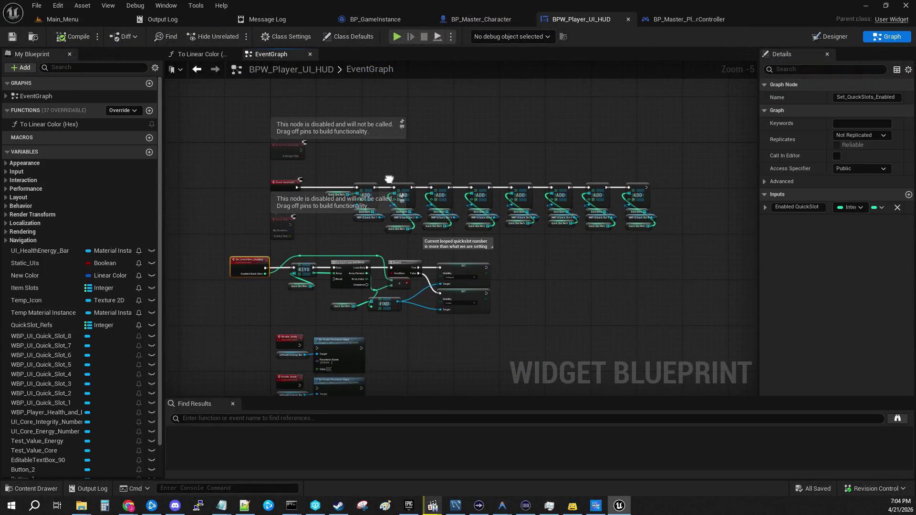
click(689, 20)
- Survey the EventGraph zoomed out, then settle on the level-name Branch, Delay and SR Load Character nodes
scroll(453, 192, down, 6)
mouse_move(453, 192)
mouse_down()
mouse_move(496, 200)
mouse_move(525, 239)
mouse_move(515, 334)
mouse_move(530, 377)
mouse_move(572, 420)
mouse_up()
scroll(641, 142, up, 6)
mouse_move(641, 142)
mouse_down()
mouse_move(48, 121)
mouse_move(413, 133)
mouse_up()
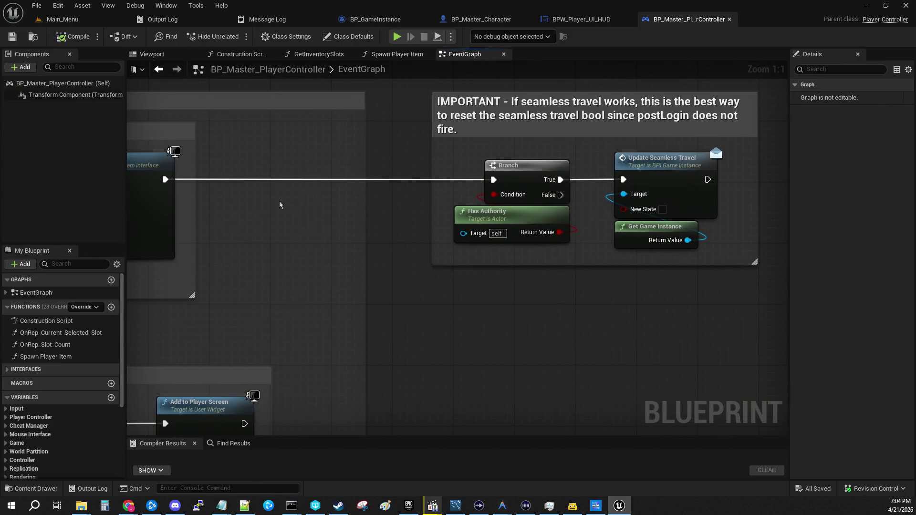
mouse_move(345, 248)
mouse_down()
mouse_move(616, 272)
mouse_move(609, 253)
mouse_up()
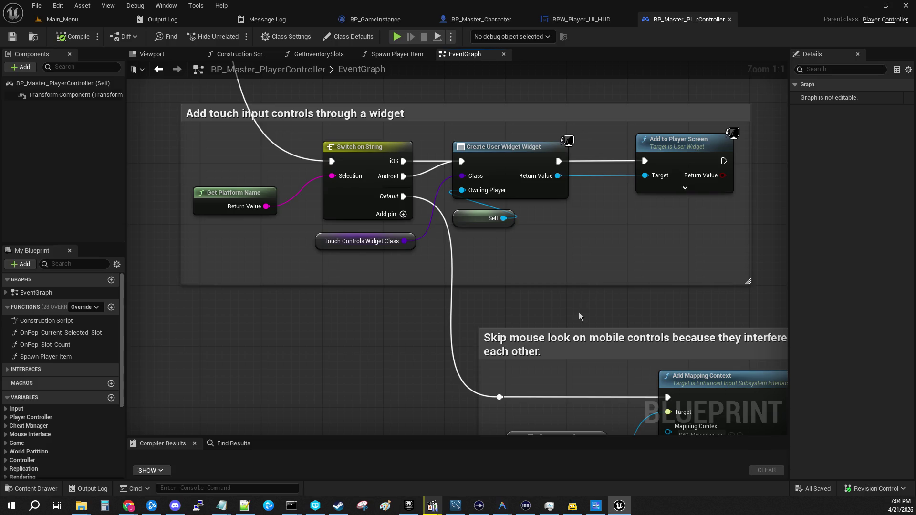
drag(579, 313, 482, 70)
drag(651, 82, 165, 158)
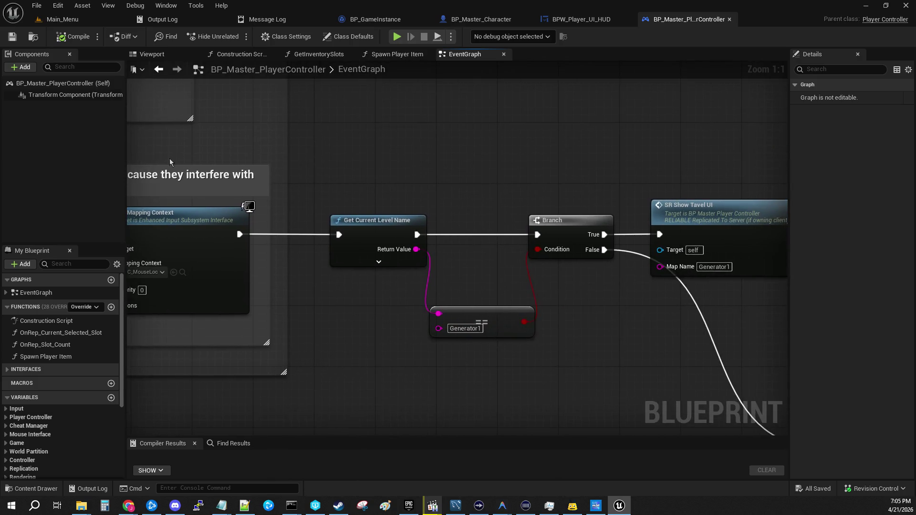
drag(600, 144, 280, 111)
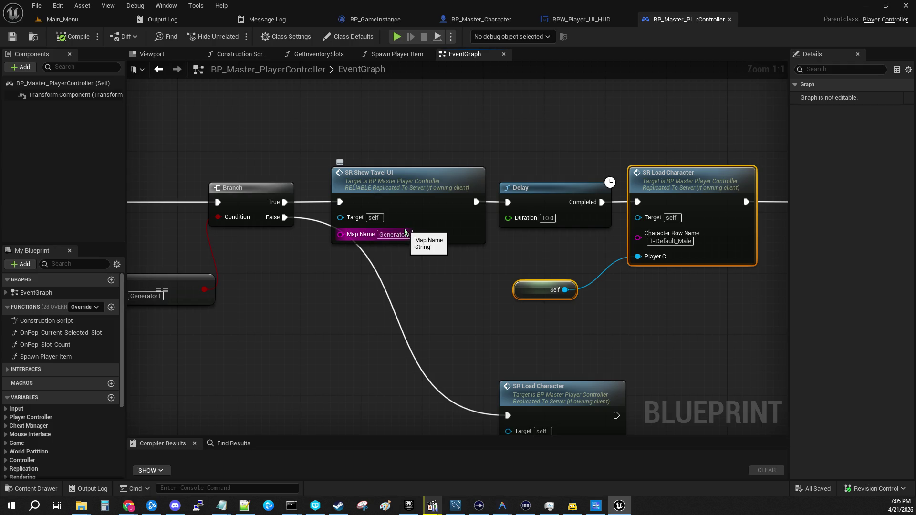
- Follow the chain from SR Load Character through character data lookup and SpawnActor to SR Setup Quick Slots
mouse_move(389, 270)
mouse_down()
mouse_move(526, 224)
mouse_move(543, 120)
mouse_up()
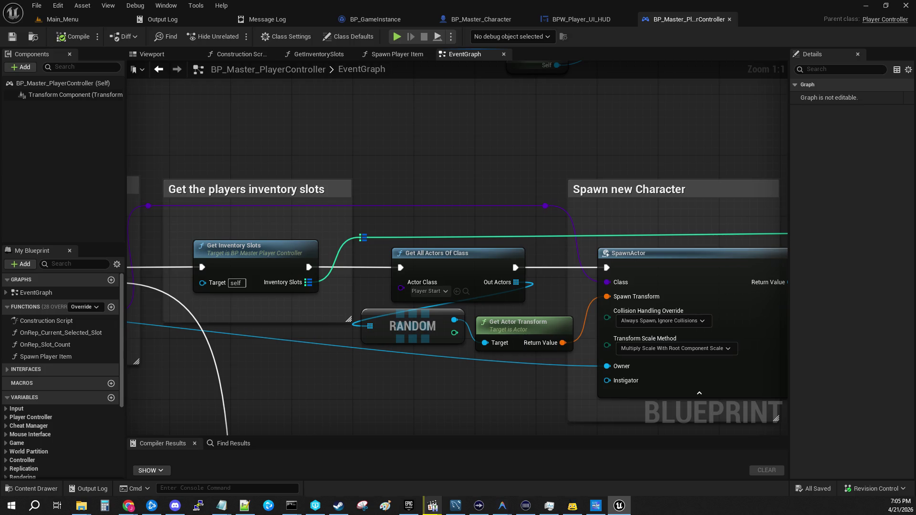
mouse_move(285, 263)
mouse_down()
mouse_move(391, 188)
mouse_move(464, 234)
mouse_move(521, 291)
mouse_up()
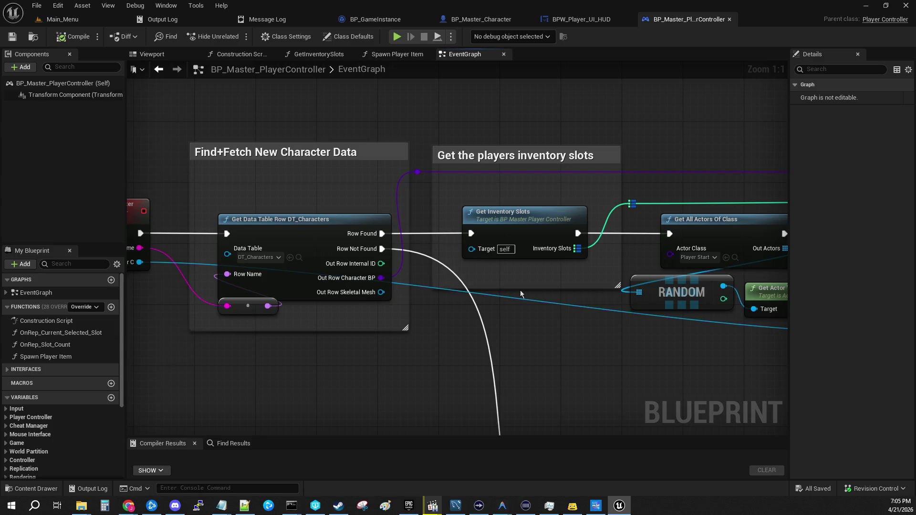
mouse_move(672, 157)
mouse_down()
mouse_move(258, 129)
mouse_move(466, 128)
mouse_move(166, 96)
mouse_move(220, 6)
mouse_up()
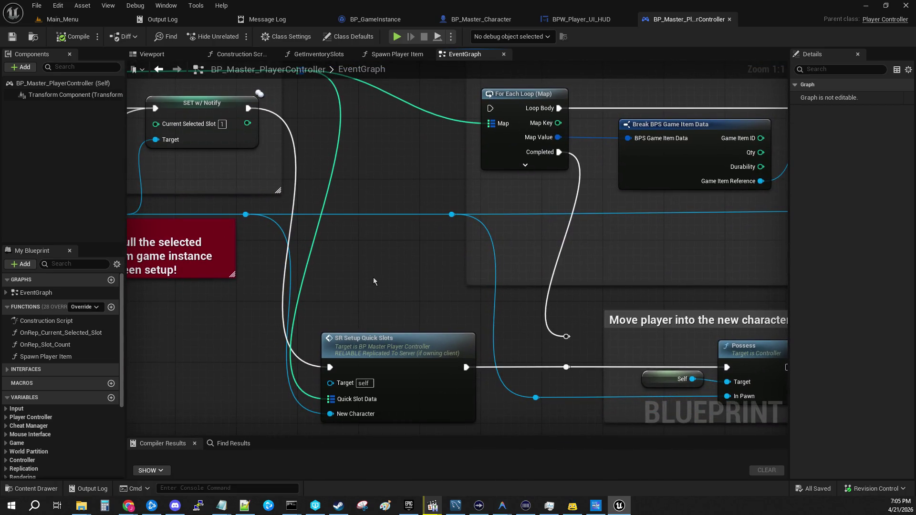
drag(348, 242, 460, 325)
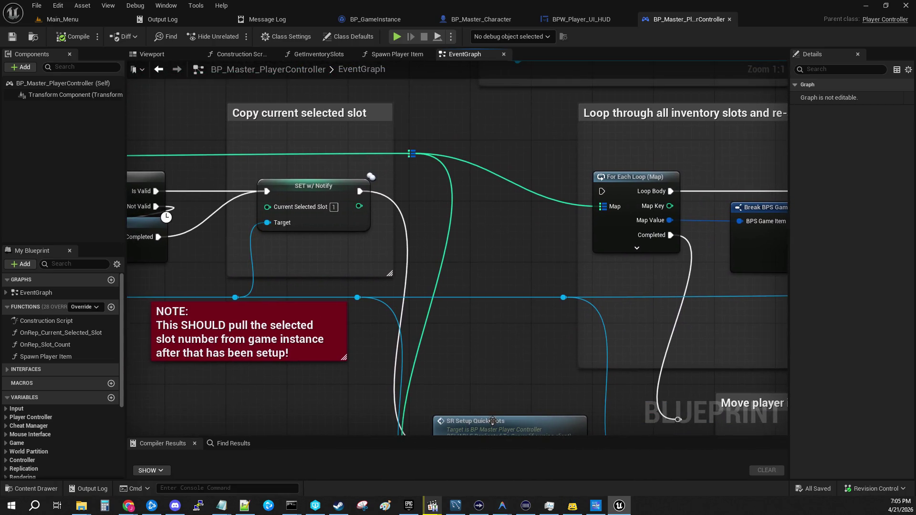
mouse_move(489, 426)
mouse_down()
mouse_move(466, 251)
mouse_move(456, 357)
mouse_up()
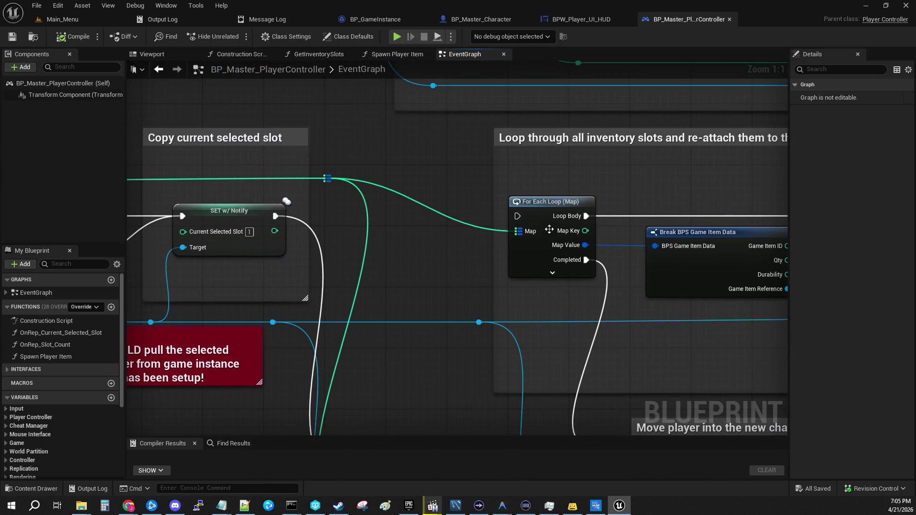
mouse_move(674, 332)
mouse_down()
mouse_move(359, 172)
mouse_move(721, 150)
mouse_up()
- Select the SR Setup Quick Slots node to inspect its Quick Slot Data input
click(474, 268)
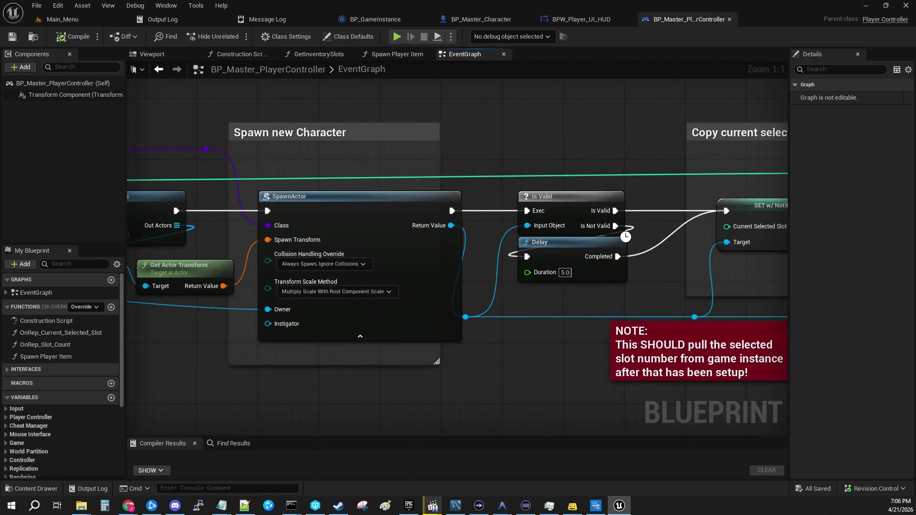
- Select the Spawn new Character SpawnActor, then compare it with the inventory, slot copy and Possess sections
mouse_move(655, 327)
mouse_down()
mouse_move(741, 325)
mouse_move(884, 354)
mouse_move(611, 329)
mouse_up()
click(482, 198)
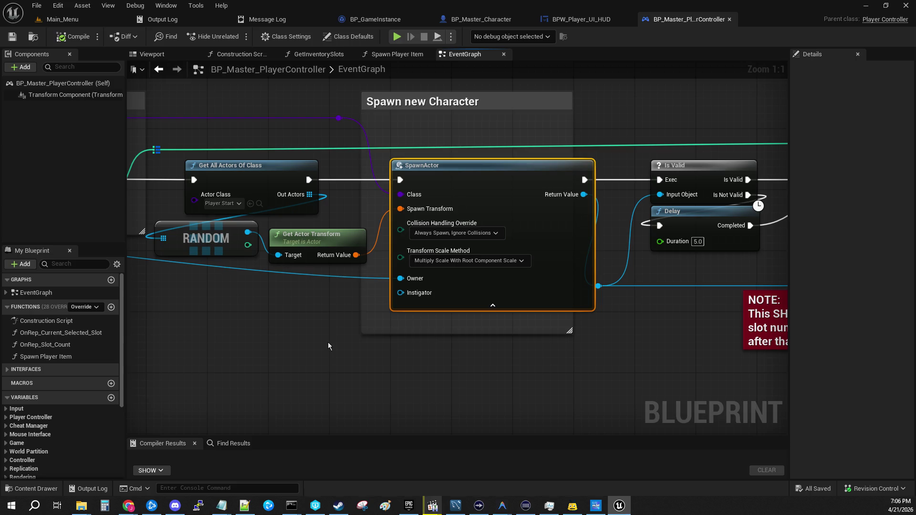
mouse_move(327, 345)
mouse_down()
mouse_move(649, 401)
mouse_move(679, 384)
mouse_move(773, 374)
mouse_move(907, 377)
mouse_move(264, 348)
mouse_up()
mouse_move(599, 275)
mouse_down()
mouse_move(360, 292)
mouse_move(346, 275)
mouse_move(144, 157)
mouse_move(84, 274)
mouse_up()
mouse_move(300, 186)
mouse_down()
mouse_move(395, 186)
mouse_move(692, 262)
mouse_move(690, 316)
mouse_up()
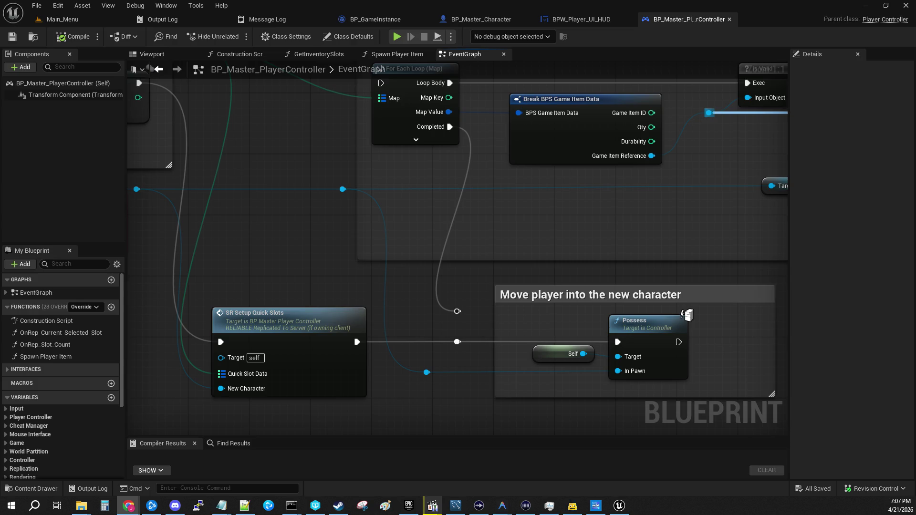
mouse_move(688, 315)
mouse_down()
mouse_move(316, 292)
mouse_move(658, 339)
mouse_move(594, 319)
mouse_move(318, 281)
mouse_up()
key(alt+Tab)
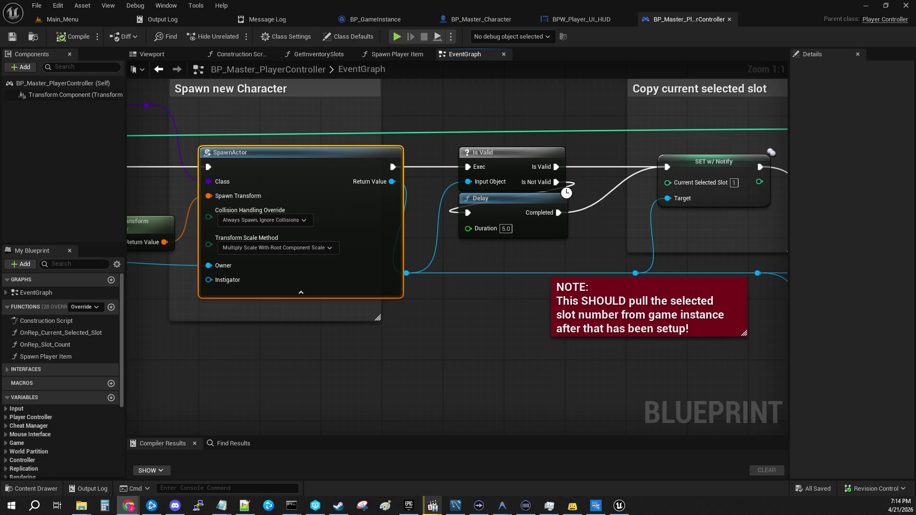
- Pan the PlayerController graph from Spawn new Character through the For Each Loop to Possess
mouse_move(439, 121)
mouse_down()
mouse_move(642, 177)
mouse_move(440, 184)
mouse_move(364, 234)
mouse_up()
mouse_move(249, 206)
mouse_down()
mouse_move(463, 111)
mouse_move(129, 122)
mouse_up()
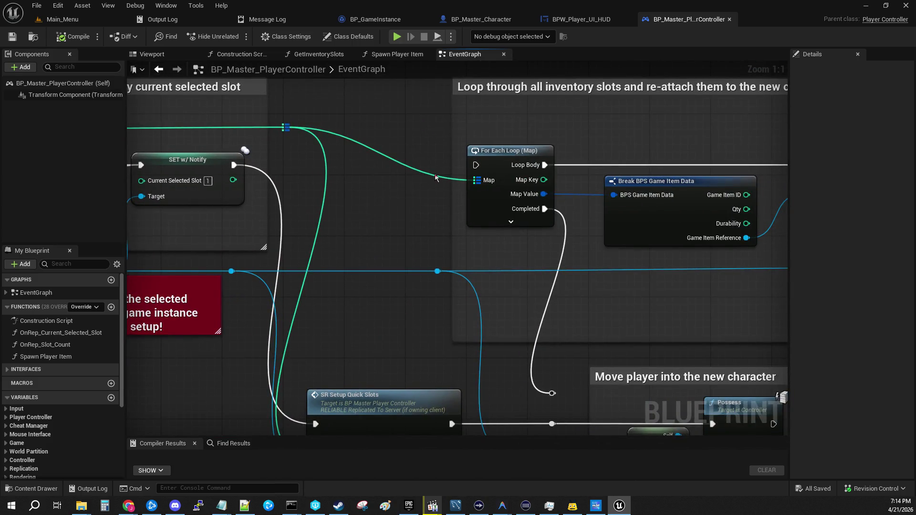
mouse_move(435, 175)
mouse_down()
mouse_move(72, 183)
mouse_move(101, 199)
mouse_up()
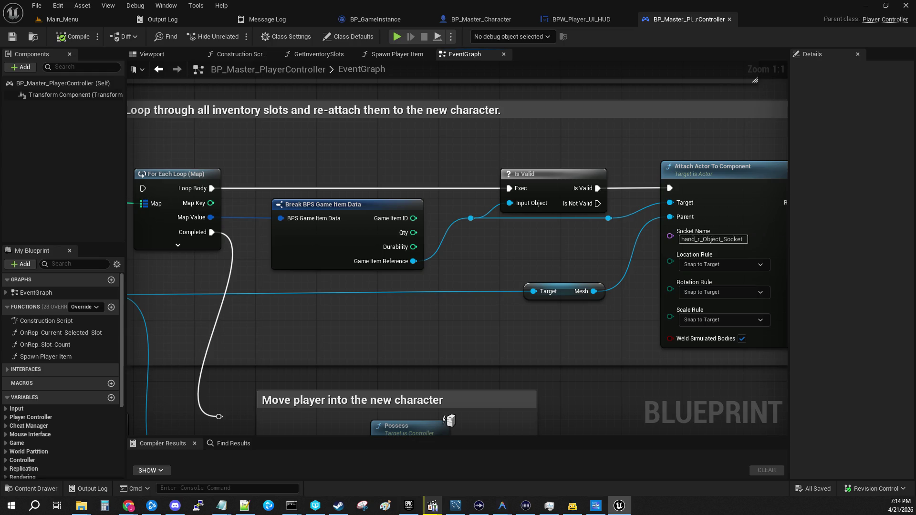
drag(101, 199, 64, 152)
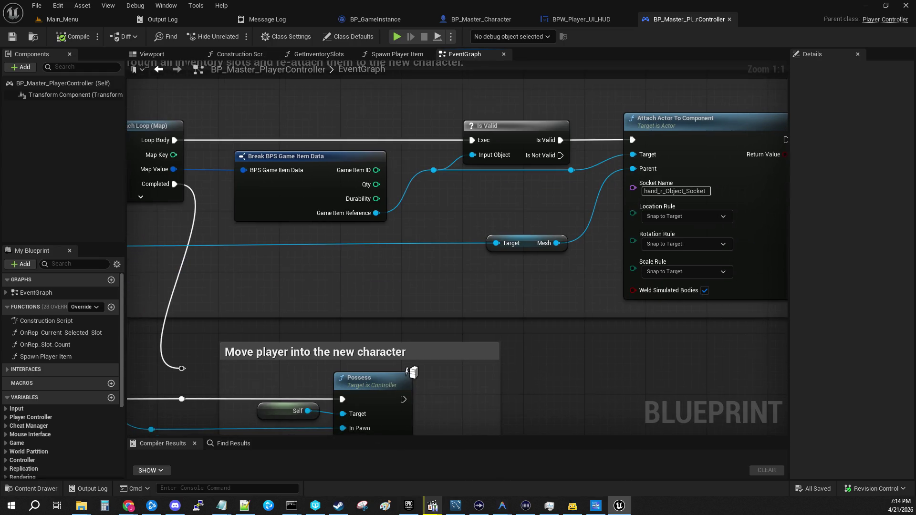
- Pan back over Attach Actor To Component and SR Setup Quick Slots, centering the Move player section
drag(361, 87, 480, 139)
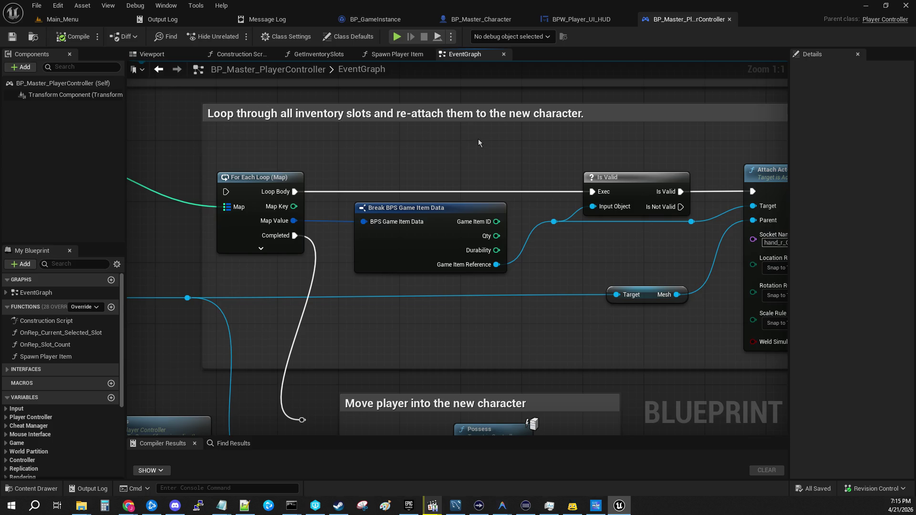
mouse_move(479, 143)
mouse_down()
mouse_move(403, 139)
mouse_move(612, 195)
mouse_move(715, 169)
mouse_move(907, 173)
mouse_up()
mouse_move(715, 172)
mouse_down()
mouse_move(307, 151)
mouse_move(517, 124)
mouse_up()
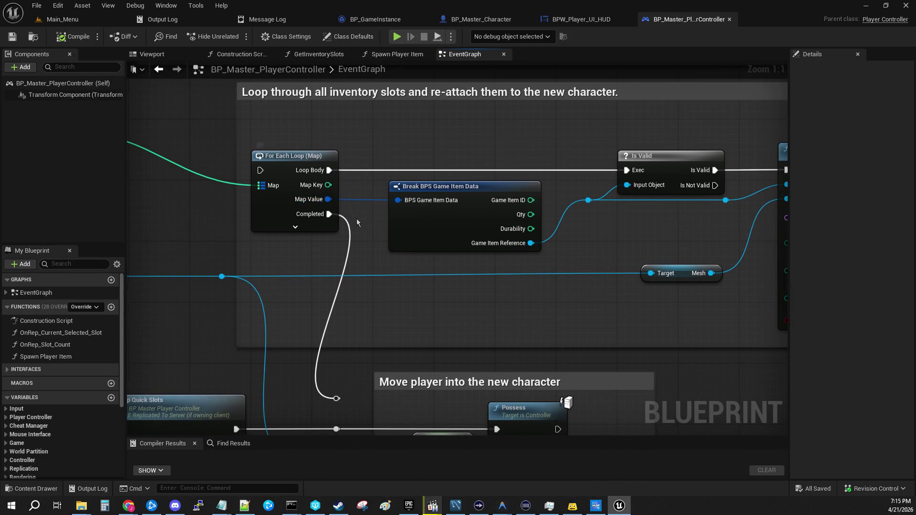
mouse_move(237, 139)
mouse_down()
mouse_move(426, 13)
mouse_move(403, 93)
mouse_move(388, 67)
mouse_up()
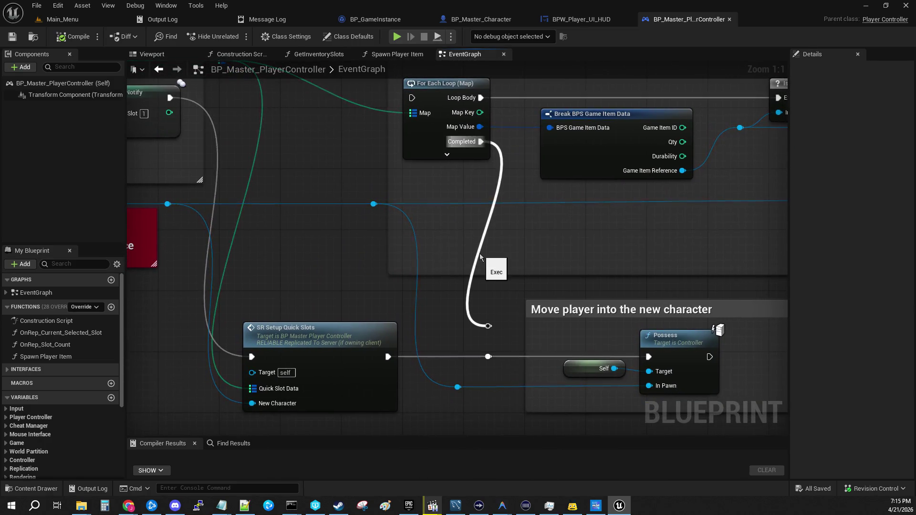
mouse_move(450, 277)
mouse_down()
mouse_move(403, 259)
mouse_move(208, 229)
mouse_move(226, 277)
mouse_move(450, 221)
mouse_up()
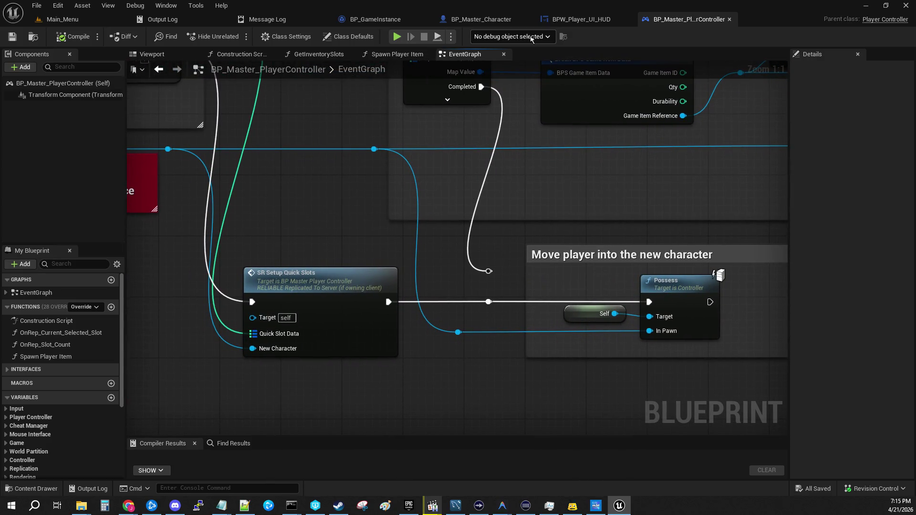
- Inspect the Get Inventory Slots interface definition from BP_Master_Character's Inventory graph, then close it
click(478, 21)
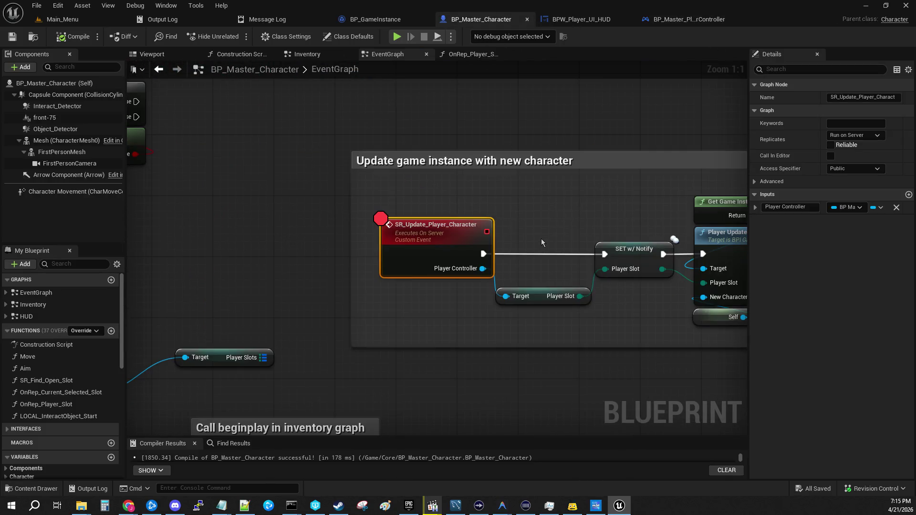
click(315, 54)
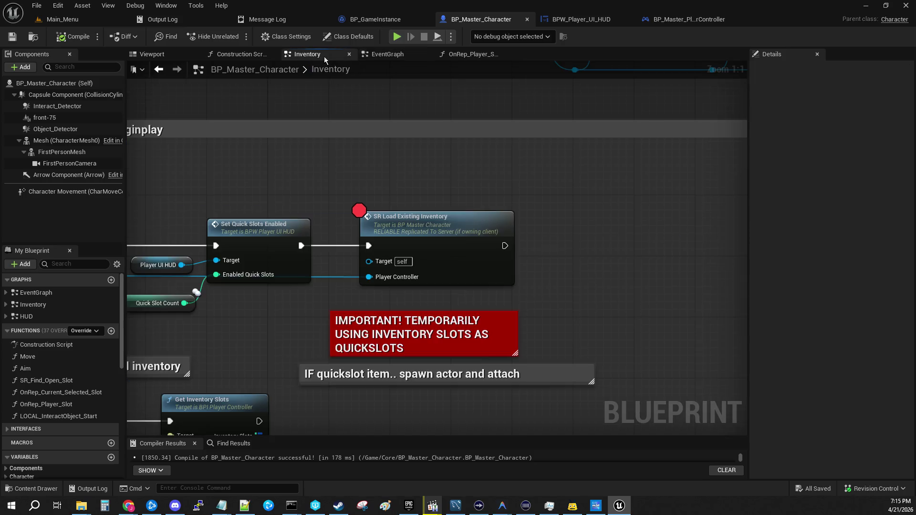
mouse_move(470, 319)
mouse_down()
mouse_move(739, 179)
mouse_move(547, 208)
mouse_up()
click(343, 287)
double_click(342, 288)
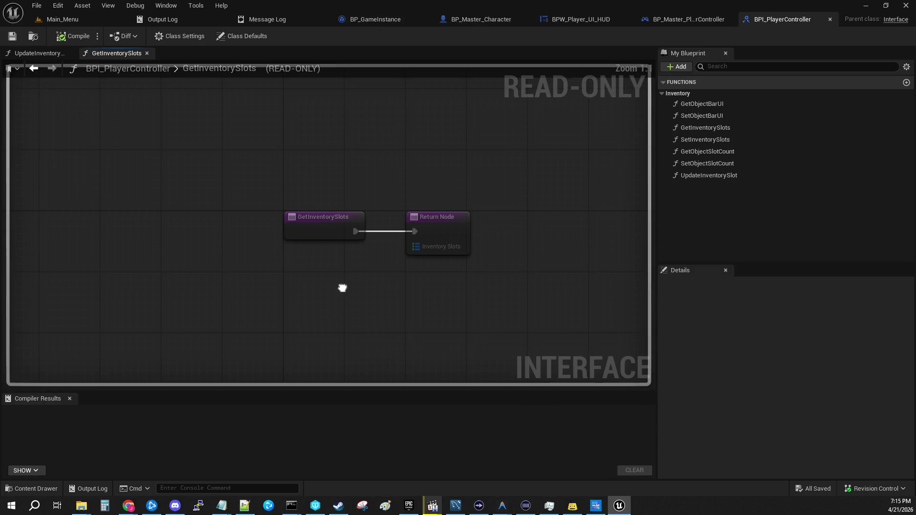
click(831, 20)
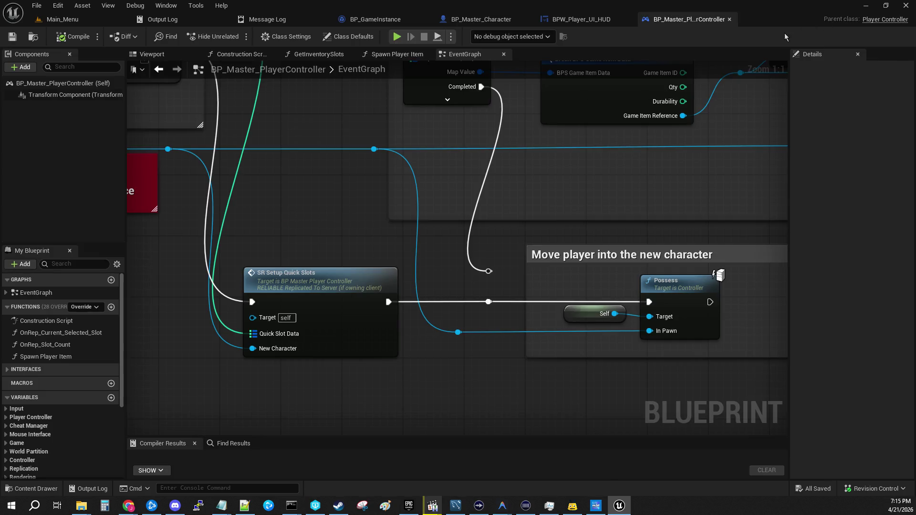
- Check the HUD, then expand Interfaces > Inventory in BP_Master_PlayerController and open GetInventorySlots
click(599, 20)
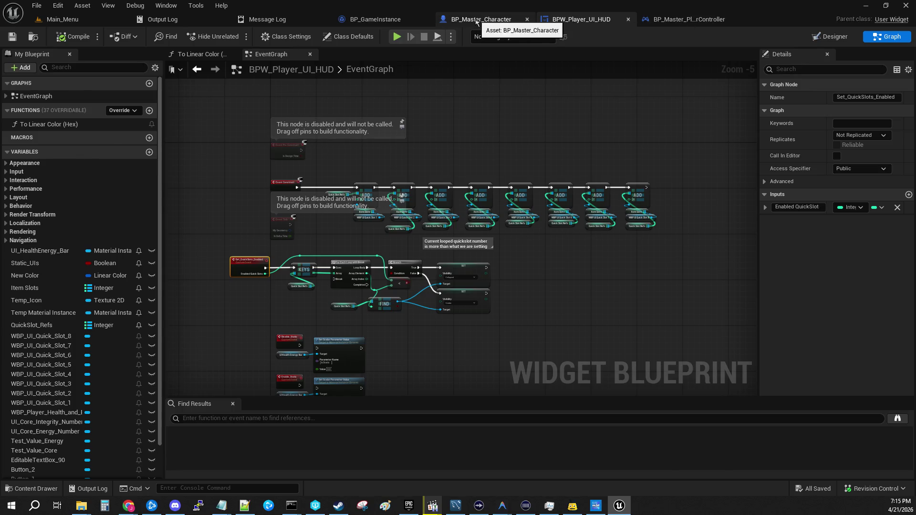
click(513, 20)
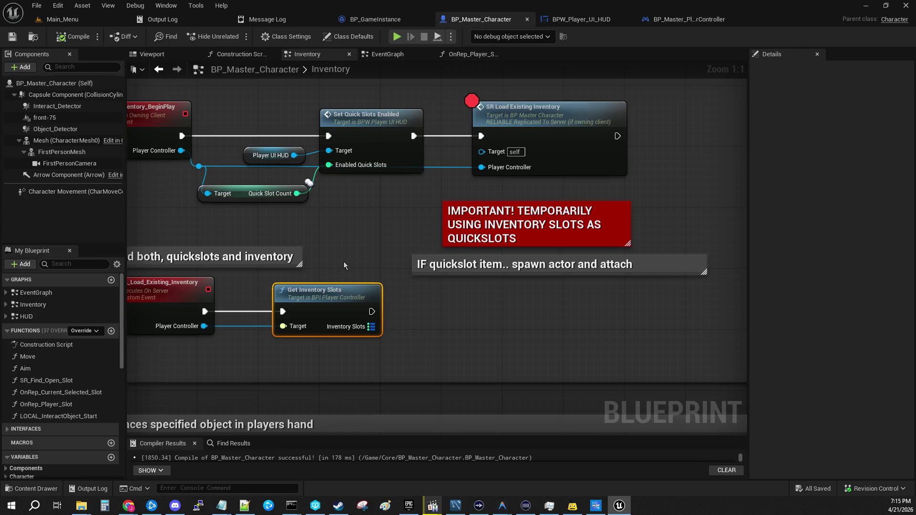
click(687, 20)
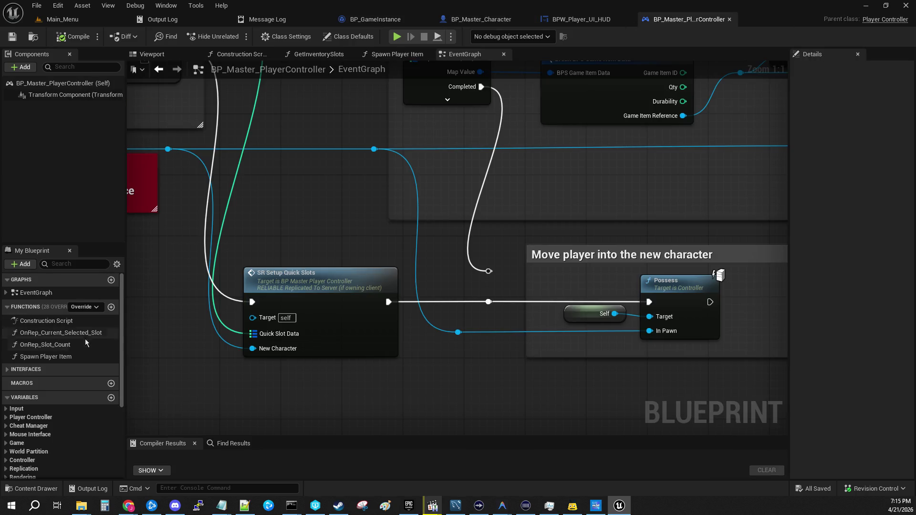
click(7, 370)
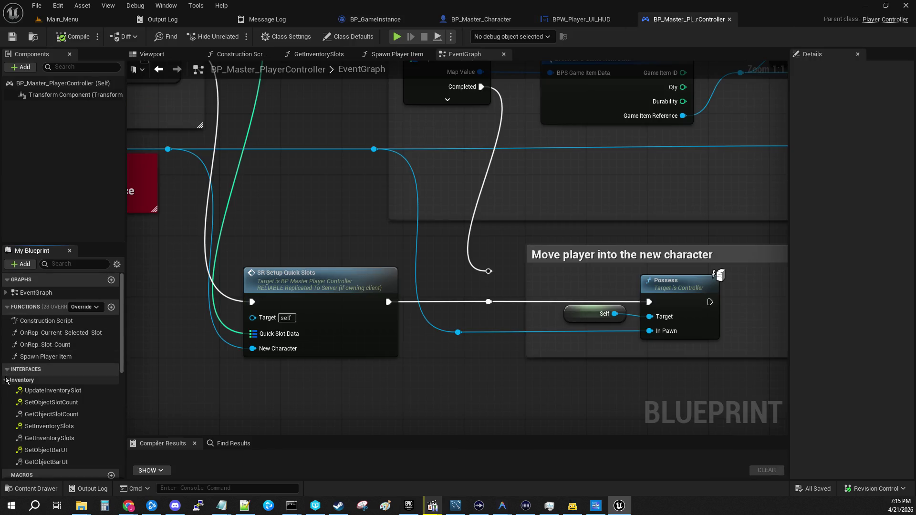
click(6, 380)
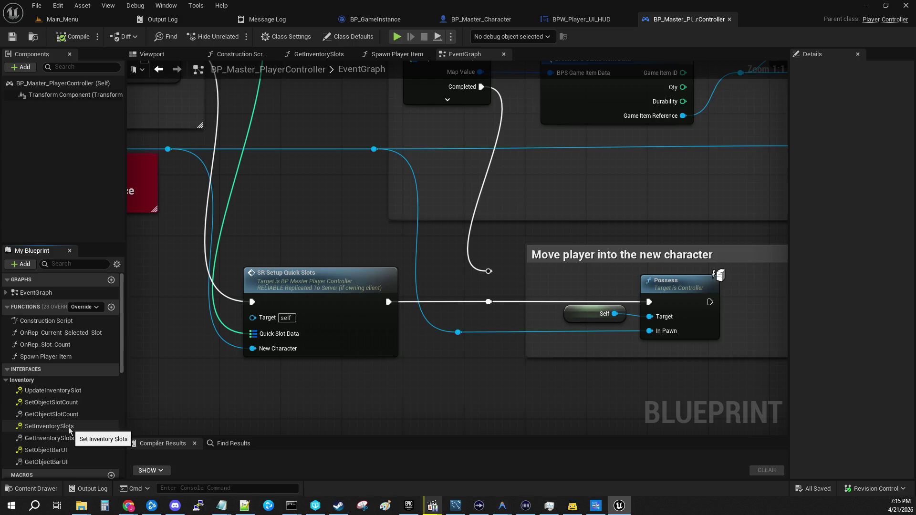
double_click(67, 438)
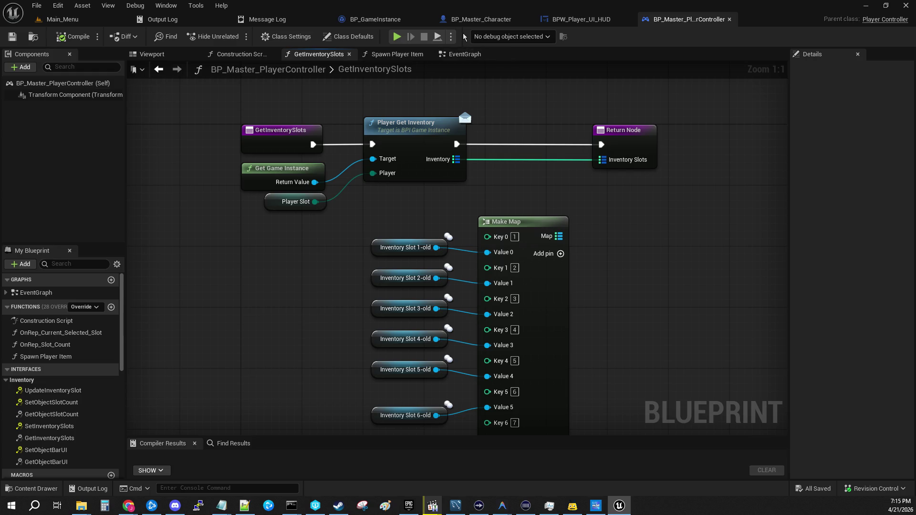
- Return to BP_Master_Character and pan to the SR_Load_Existing_Inventory nodes calling Get Inventory Slots
click(477, 19)
drag(370, 259, 627, 210)
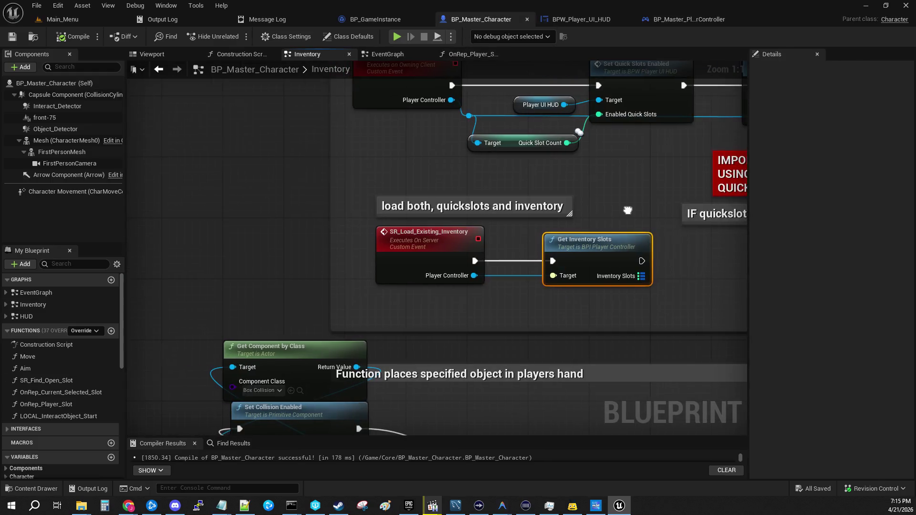
drag(724, 276, 530, 293)
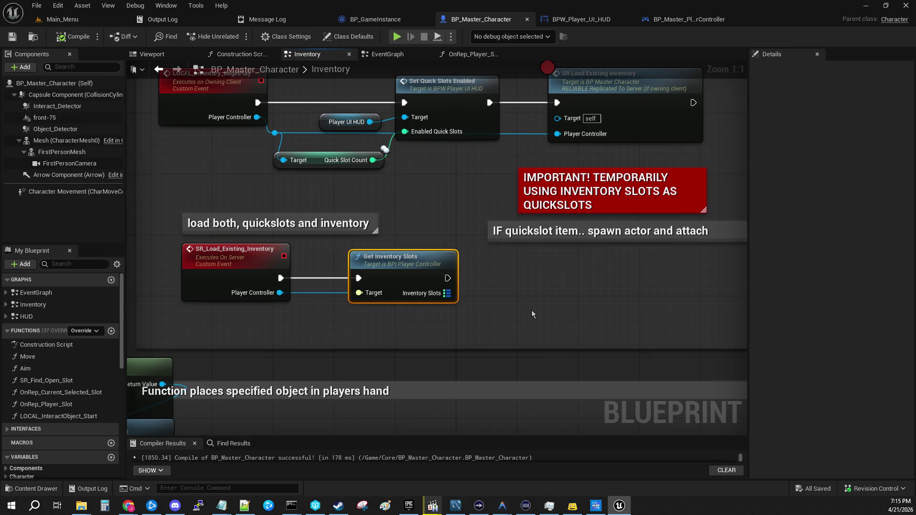
mouse_move(532, 314)
mouse_down()
mouse_move(239, 286)
mouse_move(501, 279)
mouse_move(529, 287)
mouse_up()
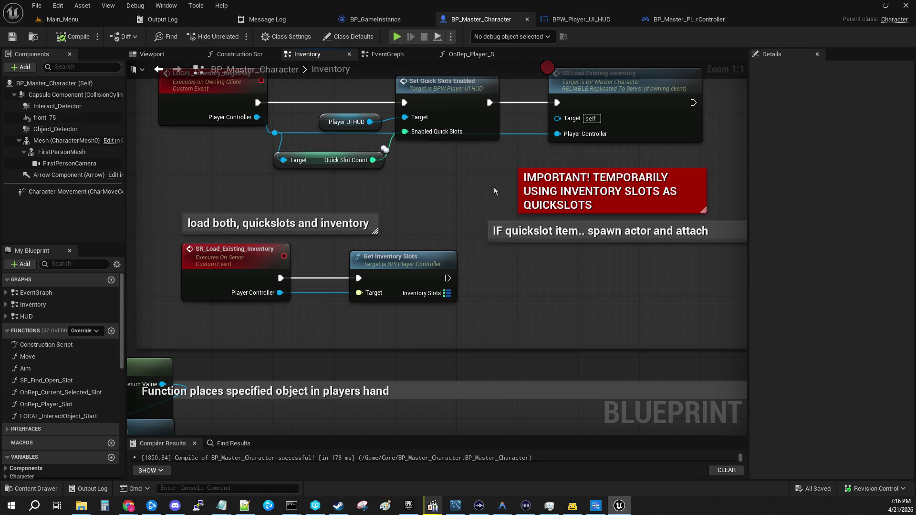
drag(489, 182, 530, 264)
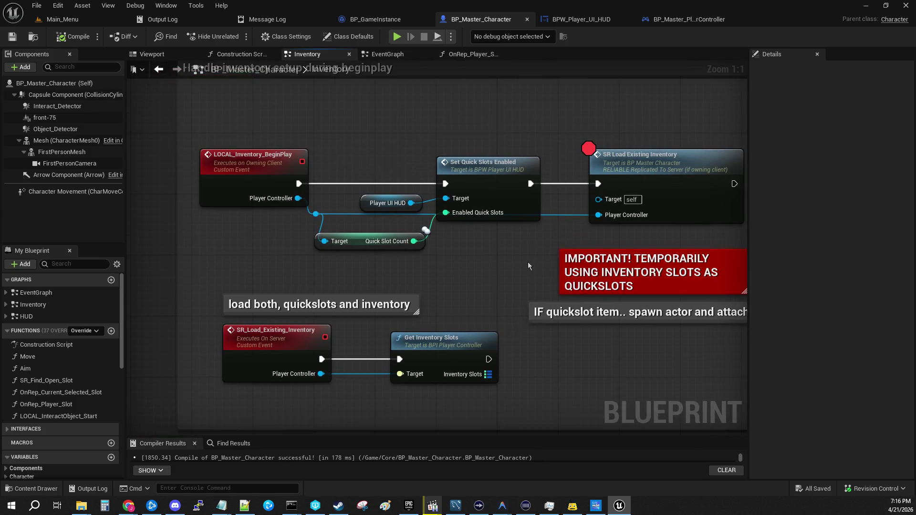
drag(526, 263, 463, 232)
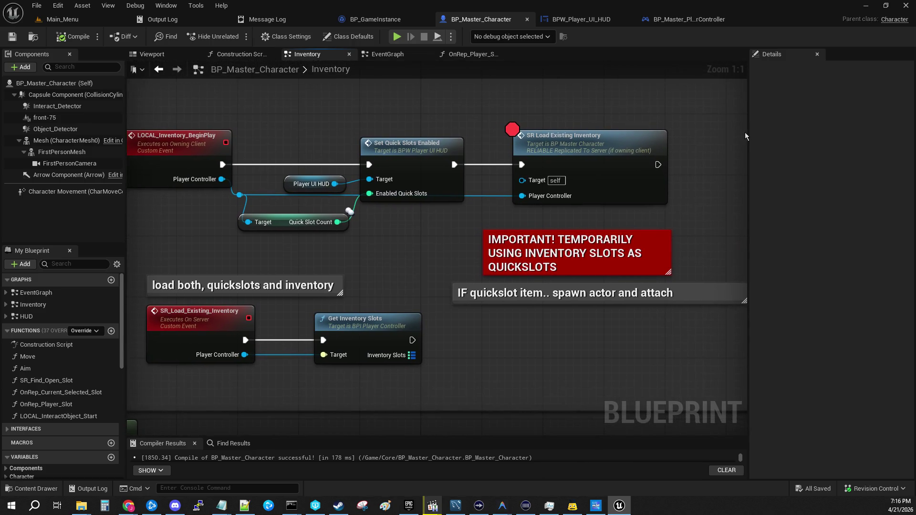